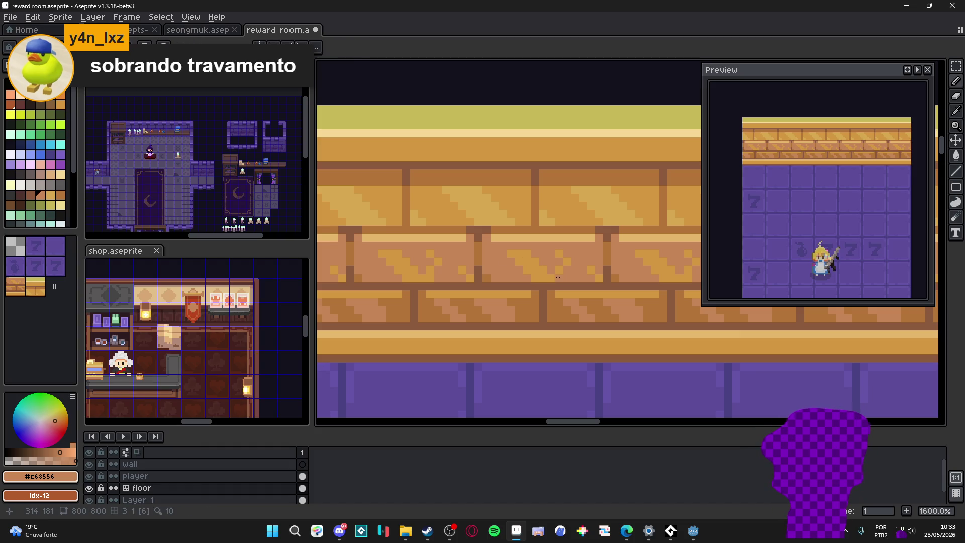
Add a short light tan stroke on the brick wall and save the reward room file
{"action": "scroll", "coordinate": [562, 267], "scroll_direction": "right", "scroll_amount": 1}
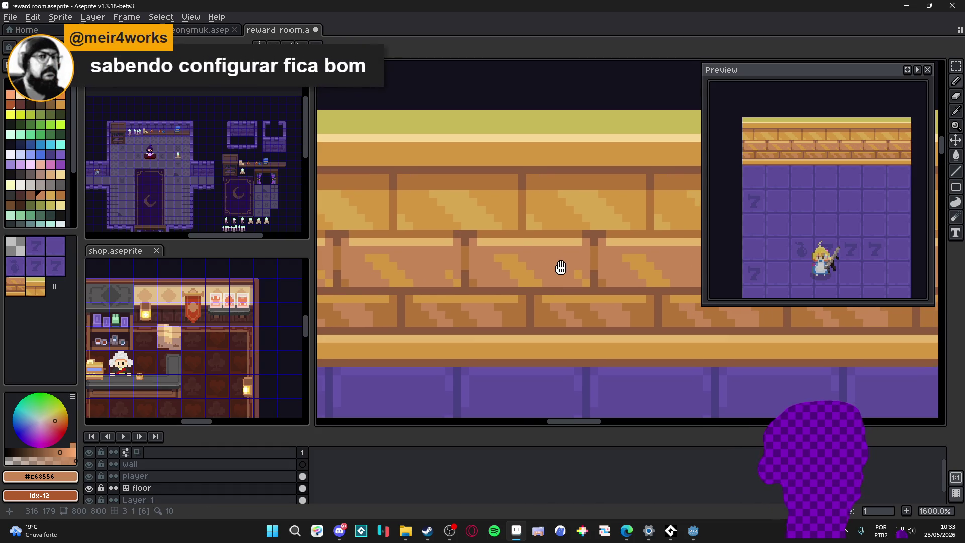
{"action": "key", "text": "ctrl+s"}
{"action": "left_click", "coordinate": [587, 283], "text": "alt"}
{"action": "left_click_drag", "start_coordinate": [587, 283], "coordinate": [555, 251]}
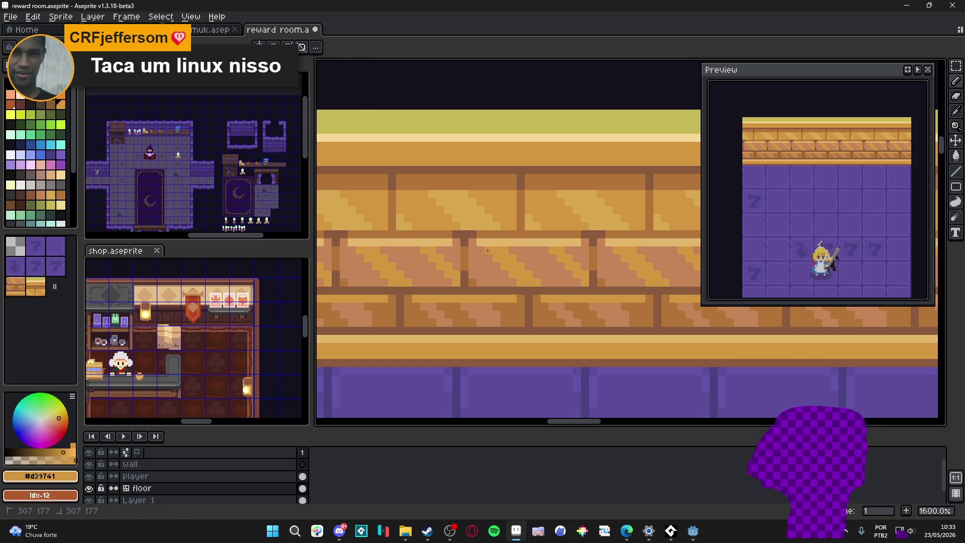
{"action": "scroll", "coordinate": [507, 254], "scroll_direction": "down", "scroll_amount": 4}
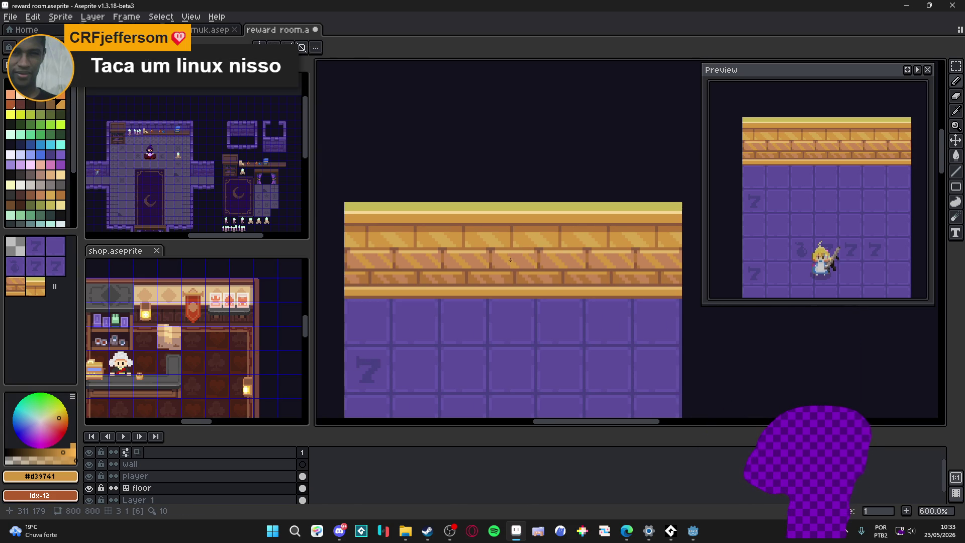
{"action": "scroll", "coordinate": [493, 252], "scroll_direction": "down", "scroll_amount": 3}
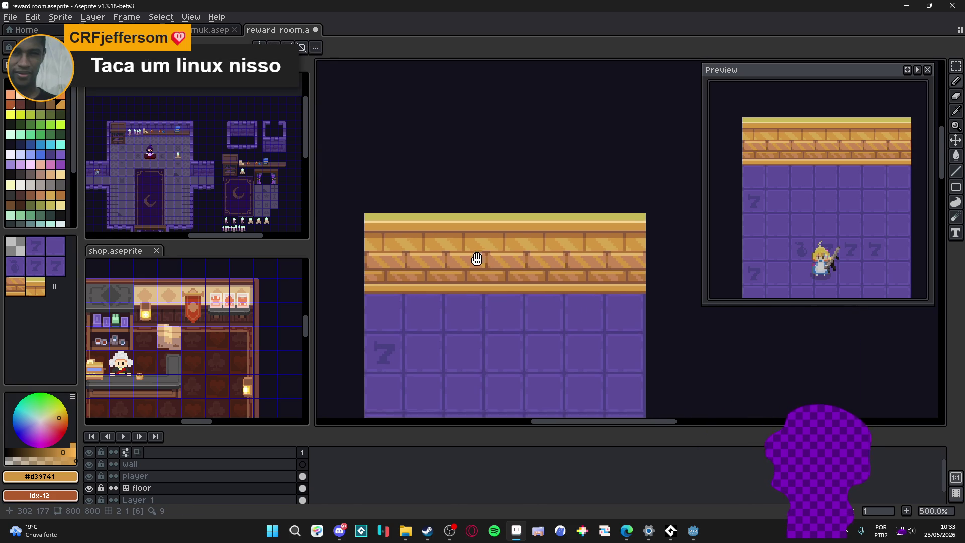
{"action": "key", "text": "ctrl+s"}
{"action": "scroll", "coordinate": [487, 230], "scroll_direction": "up", "scroll_amount": 2}
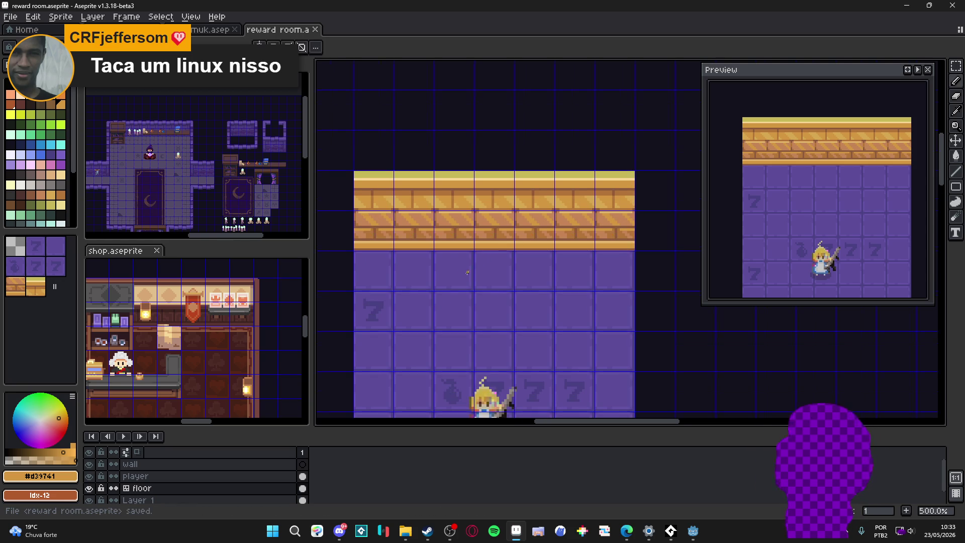
{"action": "scroll", "coordinate": [461, 275], "scroll_direction": "up", "scroll_amount": 1}
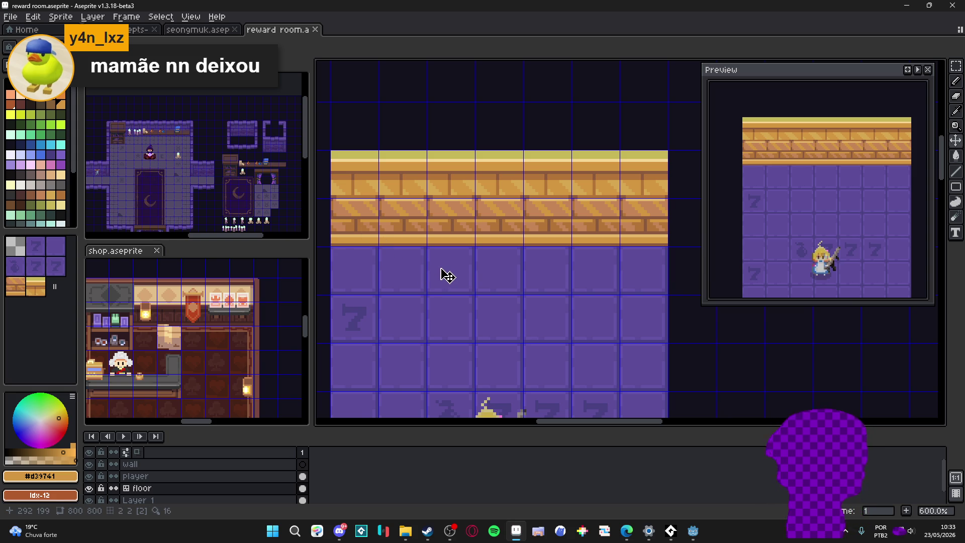
Sample the dark floor purple, draw a trial line across the floor tiles, then undo it
{"action": "scroll", "coordinate": [442, 274], "scroll_direction": "up", "scroll_amount": 3}
{"action": "key", "text": "b"}
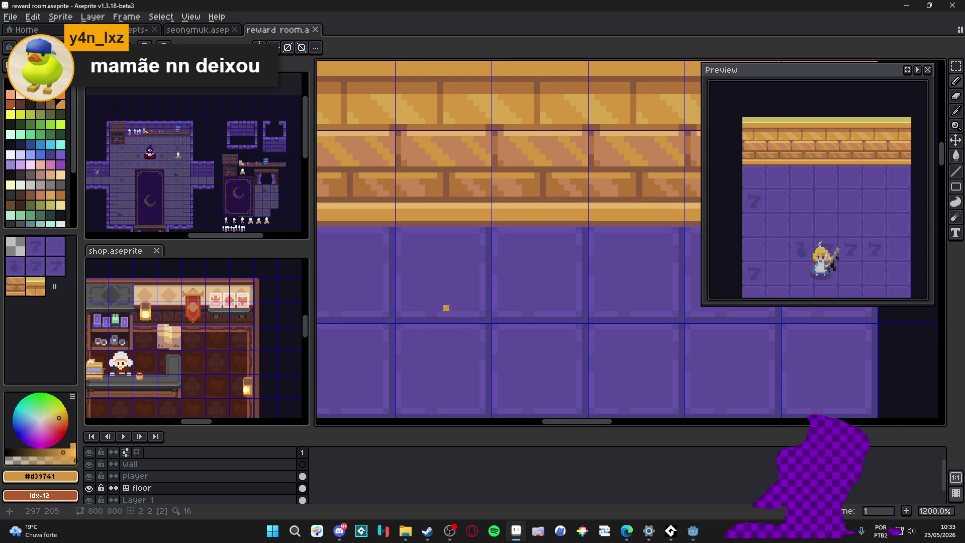
{"action": "key", "text": "alt"}
{"action": "left_click", "coordinate": [425, 315], "text": "alt"}
{"action": "scroll", "coordinate": [425, 315], "scroll_direction": "up", "scroll_amount": 1}
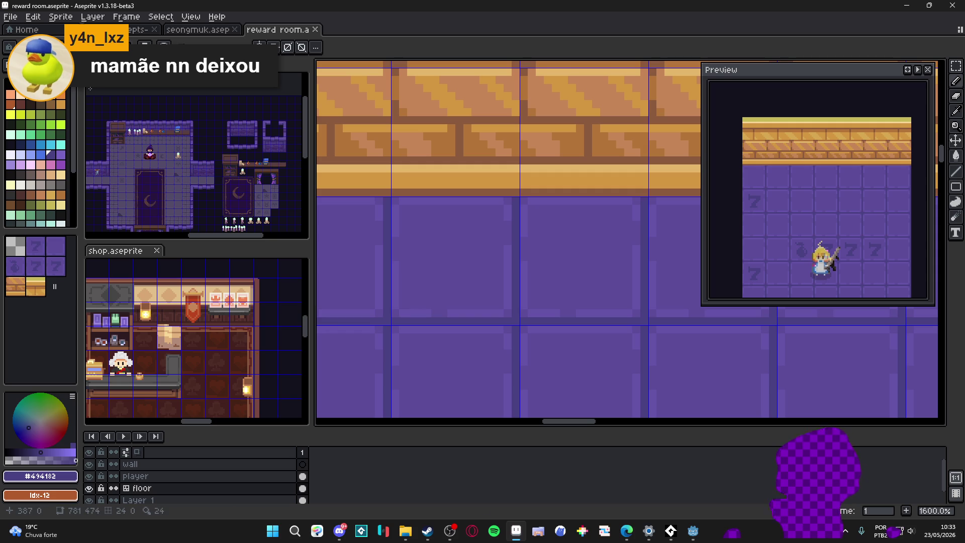
{"action": "scroll", "coordinate": [395, 266], "scroll_direction": "down", "scroll_amount": 3}
{"action": "scroll", "coordinate": [395, 266], "scroll_direction": "up", "scroll_amount": 3}
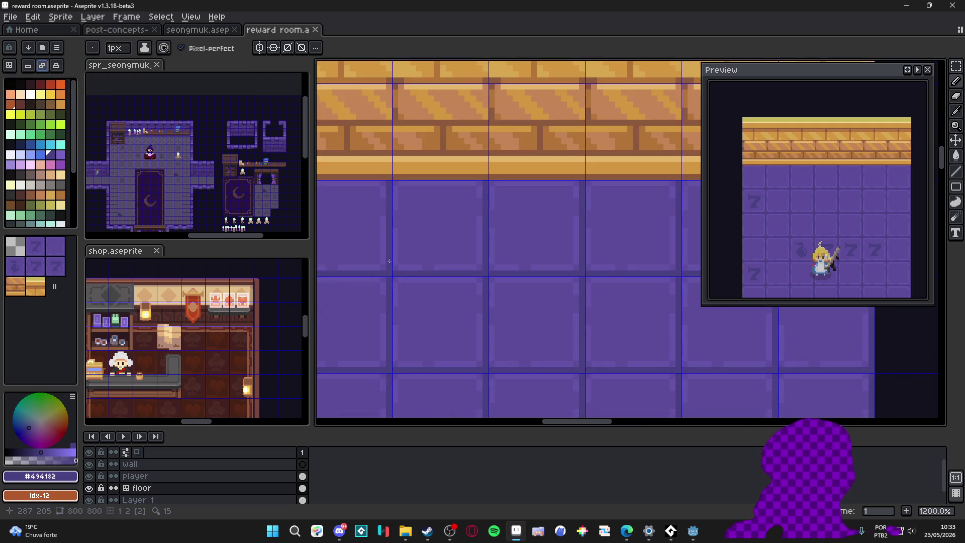
{"action": "left_click_drag", "start_coordinate": [397, 266], "coordinate": [503, 264]}
{"action": "scroll", "coordinate": [503, 264], "scroll_direction": "down", "scroll_amount": 3}
{"action": "scroll", "coordinate": [503, 264], "scroll_direction": "down", "scroll_amount": 2}
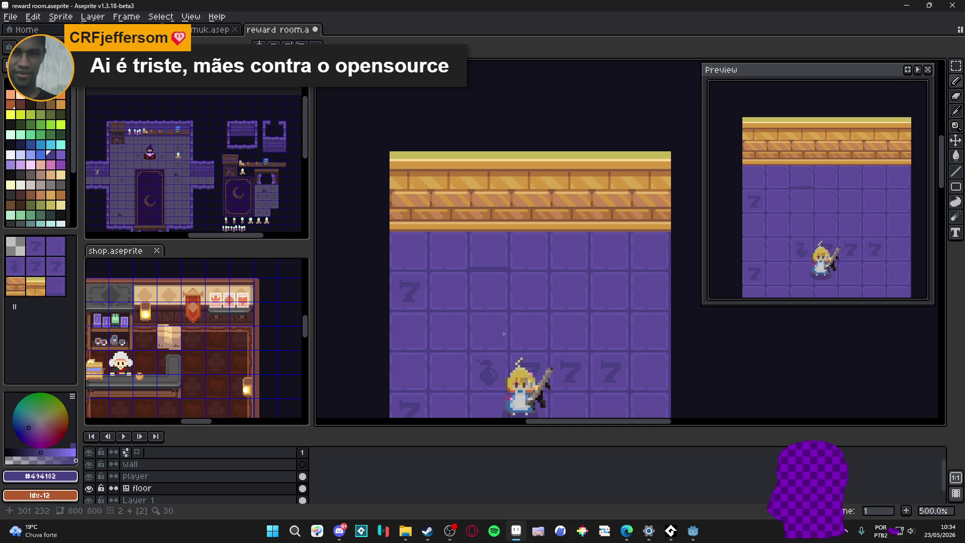
{"action": "key", "text": "ctrl+z"}
{"action": "scroll", "coordinate": [483, 279], "scroll_direction": "down", "scroll_amount": 2}
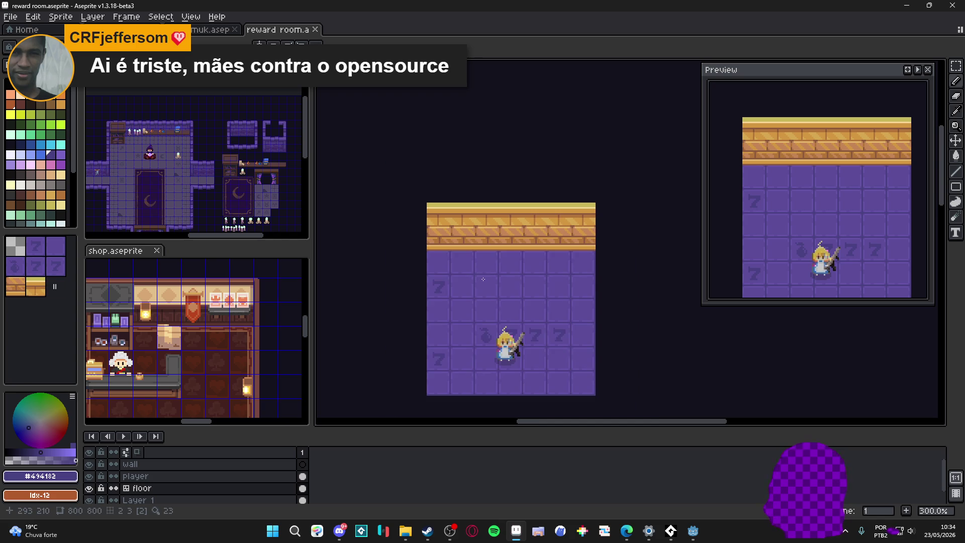
{"action": "scroll", "coordinate": [483, 279], "scroll_direction": "up", "scroll_amount": 1}
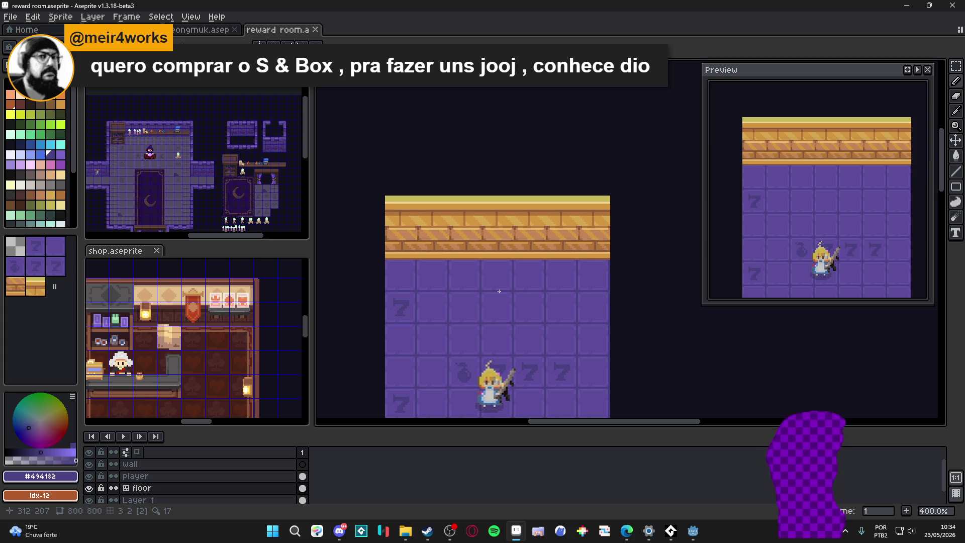
{"action": "mouse_move", "coordinate": [490, 248]}
{"action": "left_mouse_down"}
{"action": "mouse_move", "coordinate": [481, 172]}
{"action": "mouse_move", "coordinate": [488, 184]}
{"action": "left_mouse_up"}
{"action": "key", "text": "ctrl+s"}
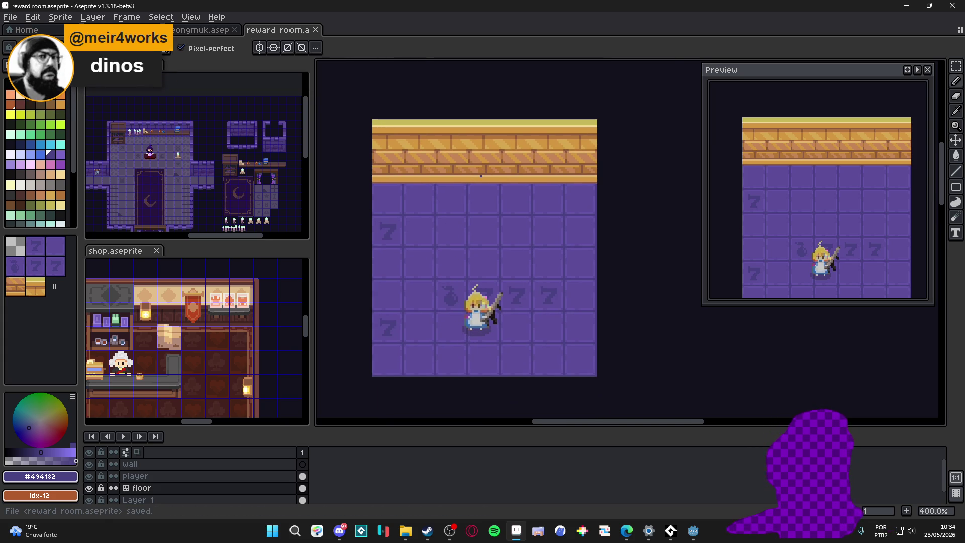
{"action": "scroll", "coordinate": [453, 170], "scroll_direction": "up", "scroll_amount": 1}
{"action": "scroll", "coordinate": [425, 181], "scroll_direction": "down", "scroll_amount": 1}
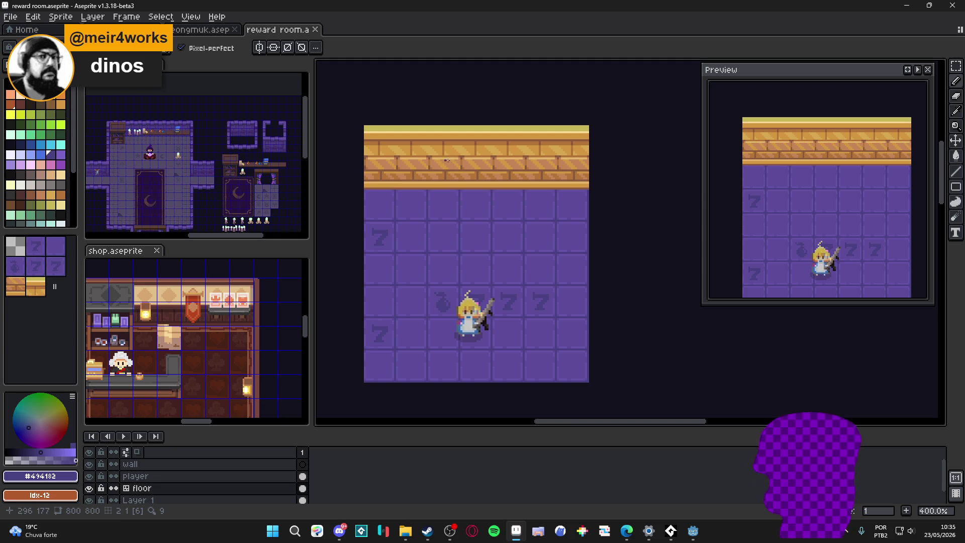
{"action": "scroll", "coordinate": [452, 155], "scroll_direction": "down", "scroll_amount": 1}
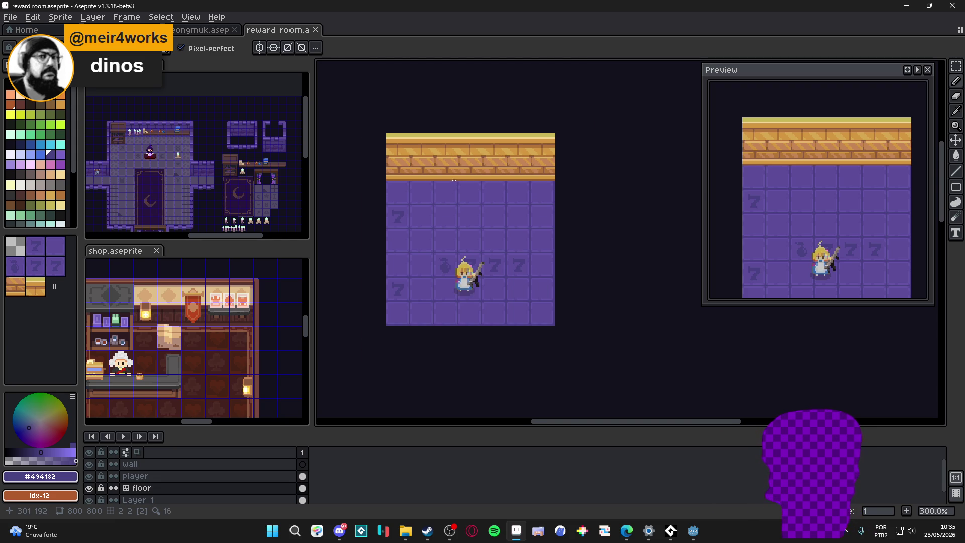
{"action": "scroll", "coordinate": [453, 181], "scroll_direction": "up", "scroll_amount": 1}
{"action": "double_click", "coordinate": [90, 488]}
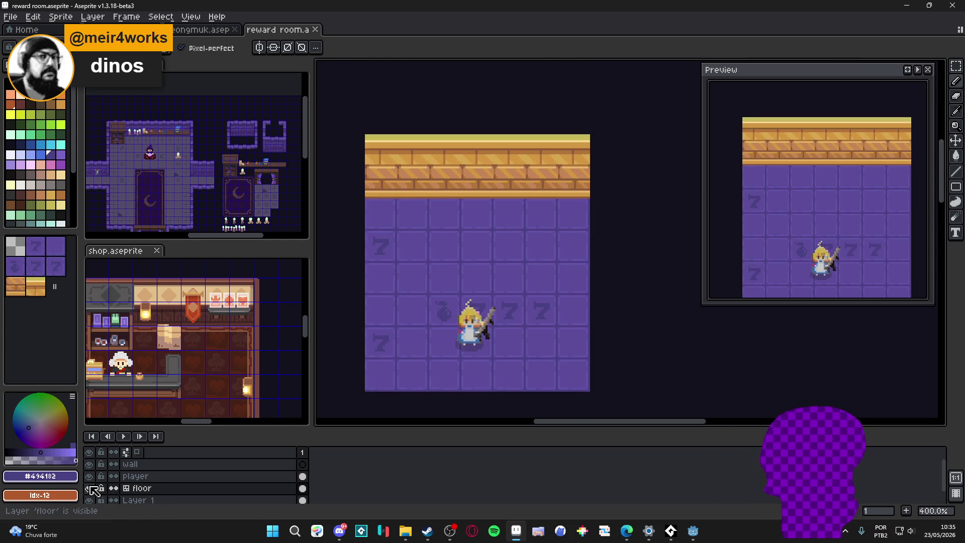
Test-delete a rectangular selection of the brick wall, then restore it with undo
{"action": "key", "text": "m"}
{"action": "left_click_drag", "start_coordinate": [370, 193], "coordinate": [590, 133]}
{"action": "key", "text": "Delete"}
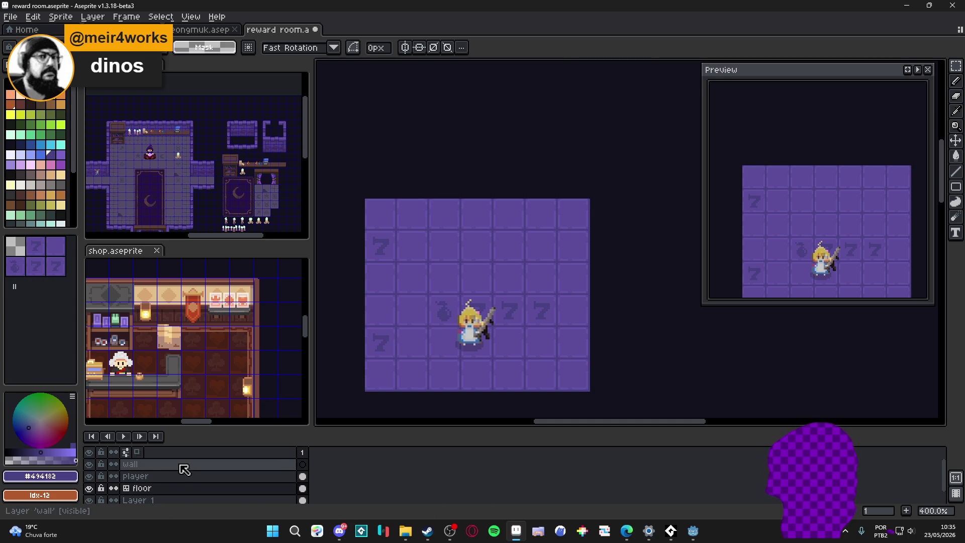
{"action": "key", "text": "ctrl+z"}
Convert the wall layer to a tilemap with a new tileset and save the file
{"action": "left_click", "coordinate": [182, 477]}
{"action": "left_click", "coordinate": [177, 463]}
{"action": "right_click", "coordinate": [176, 464]}
{"action": "mouse_move", "coordinate": [216, 462]}
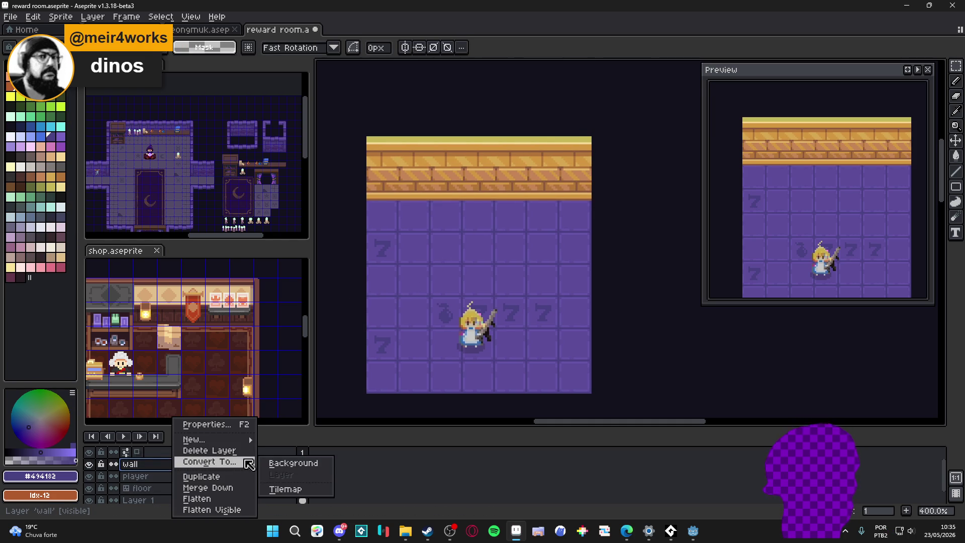
{"action": "left_click", "coordinate": [296, 489]}
{"action": "left_click", "coordinate": [489, 305]}
{"action": "key", "text": "ctrl+s"}
{"action": "scroll", "coordinate": [437, 301], "scroll_direction": "down", "scroll_amount": 1}
{"action": "scroll", "coordinate": [435, 294], "scroll_direction": "up", "scroll_amount": 1}
{"action": "scroll", "coordinate": [445, 284], "scroll_direction": "down", "scroll_amount": 1}
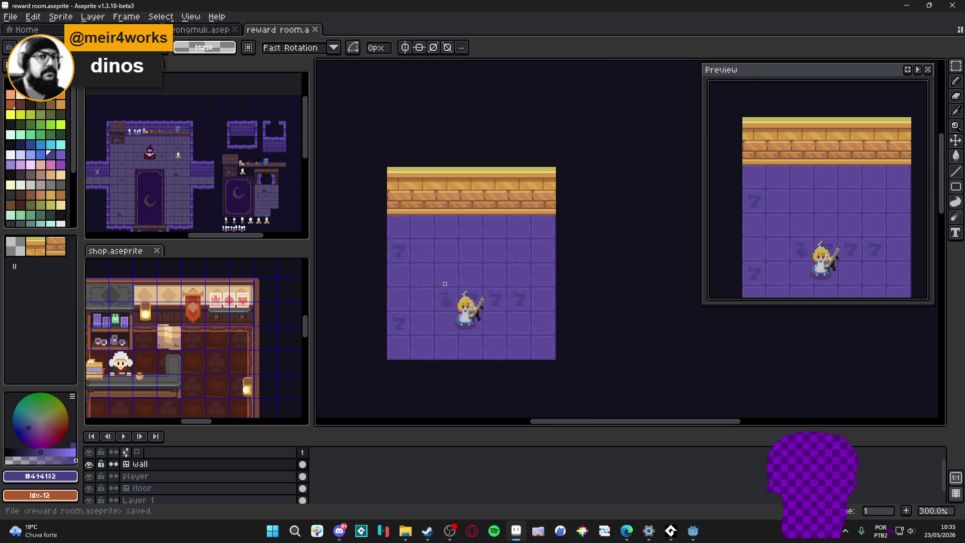
{"action": "scroll", "coordinate": [453, 292], "scroll_direction": "right", "scroll_amount": 2}
{"action": "scroll", "coordinate": [453, 291], "scroll_direction": "up", "scroll_amount": 1}
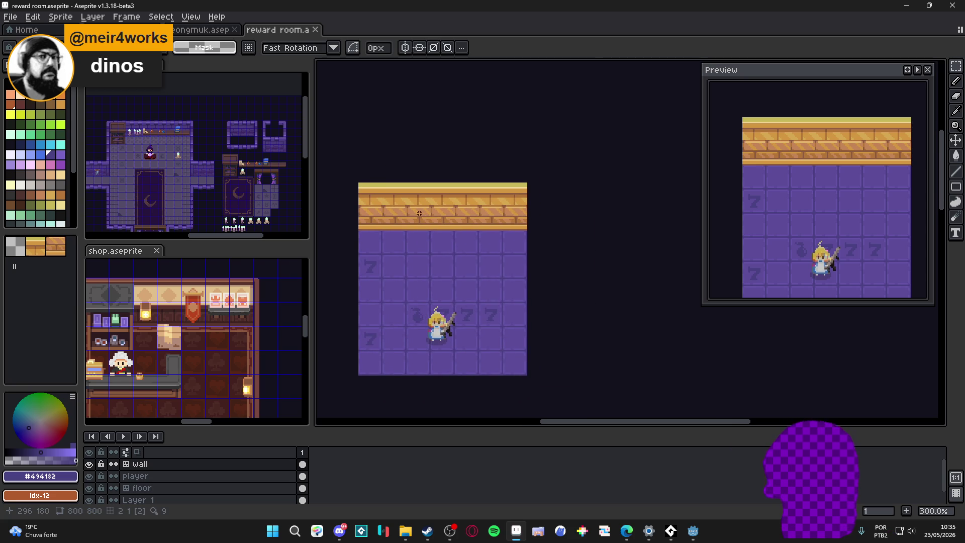
{"action": "scroll", "coordinate": [430, 240], "scroll_direction": "up", "scroll_amount": 1}
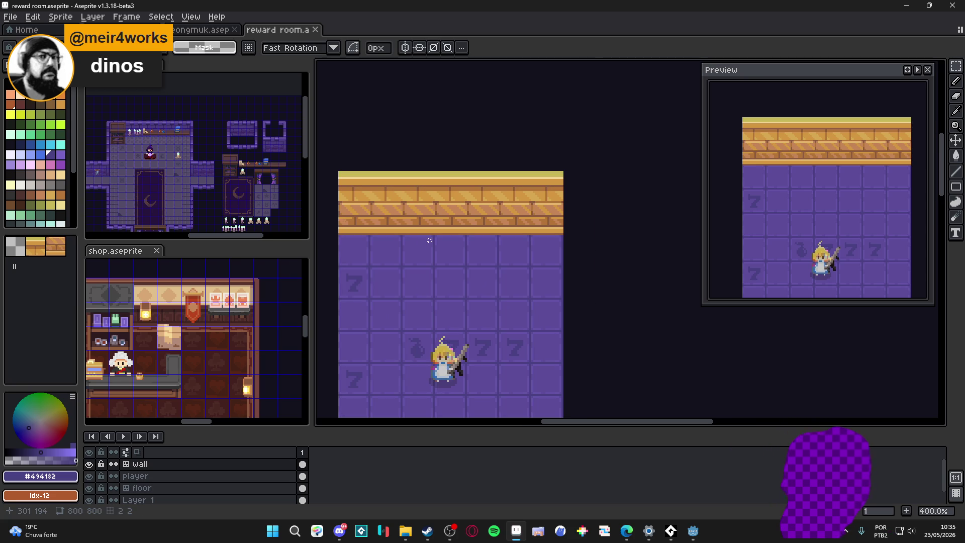
{"action": "left_click_drag", "start_coordinate": [429, 240], "coordinate": [462, 223]}
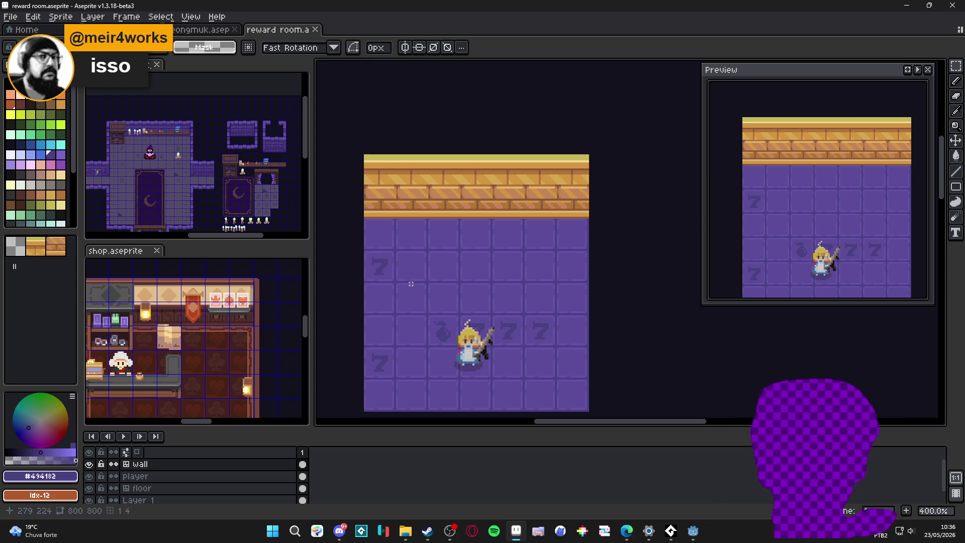
{"action": "scroll", "coordinate": [411, 284], "scroll_direction": "up", "scroll_amount": 1}
Toggle the wall layer's visibility, then add a Shift+N layer above it named wall_over
{"action": "left_click", "coordinate": [89, 464]}
{"action": "left_click", "coordinate": [89, 464]}
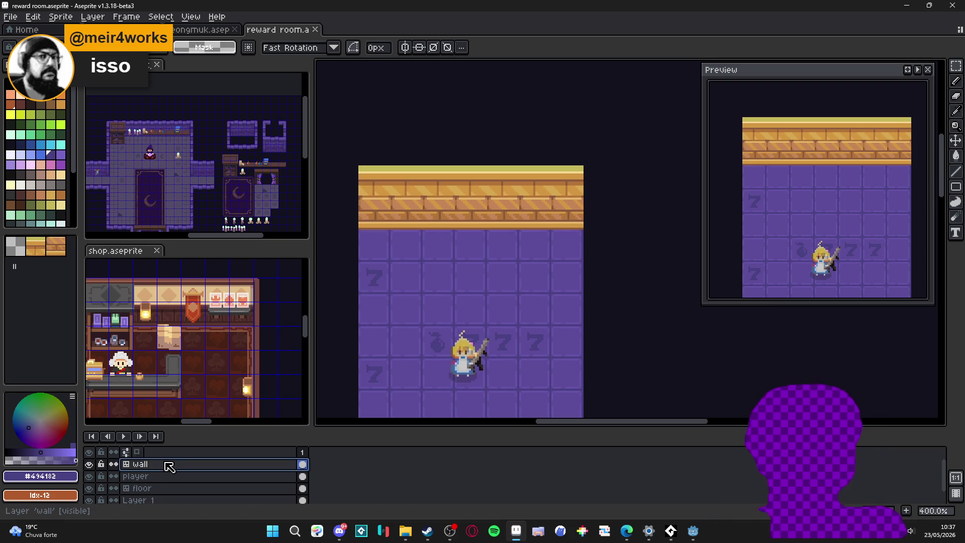
{"action": "key", "text": "shift+n"}
{"action": "double_click", "coordinate": [169, 464]}
{"action": "type", "text": "wall_over"}
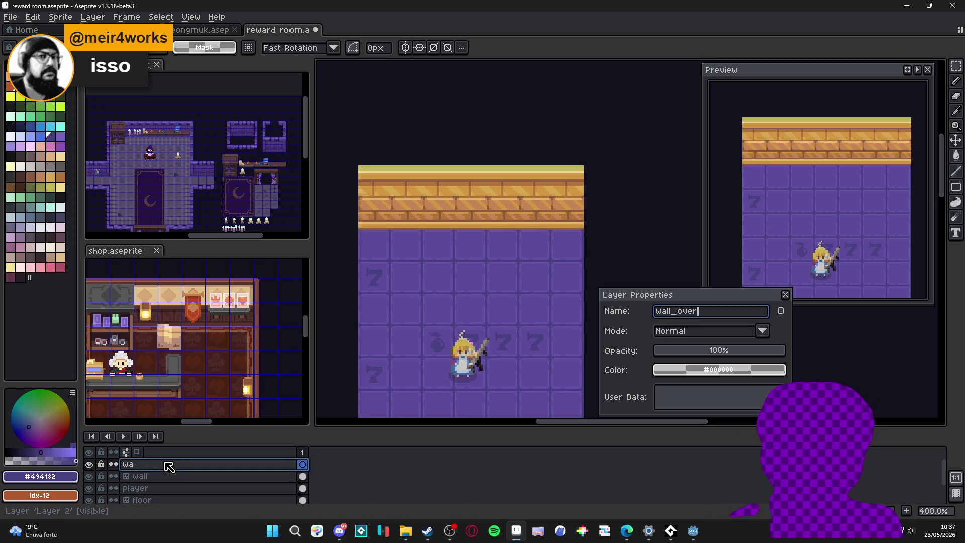
{"action": "key", "text": "Return"}
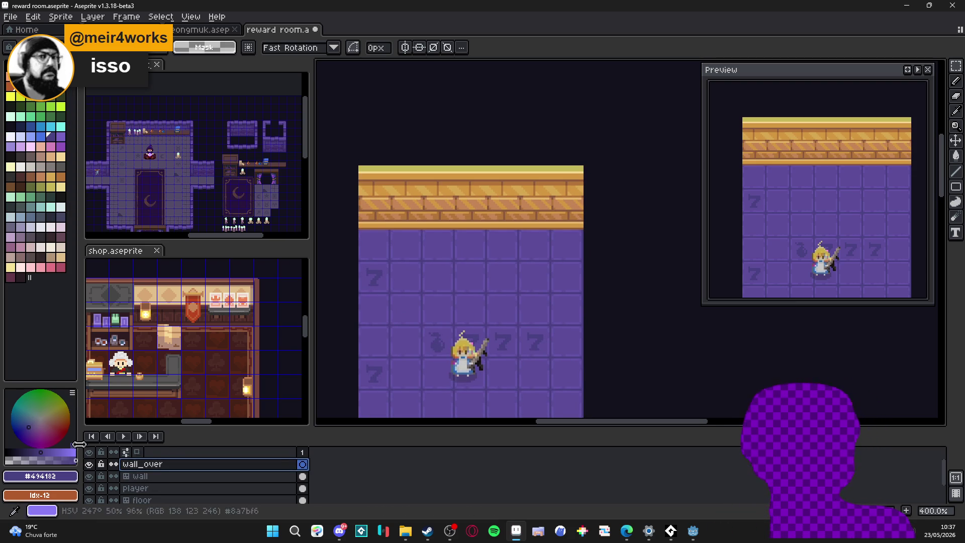
{"action": "key", "text": "b"}
{"action": "scroll", "coordinate": [407, 234], "scroll_direction": "up", "scroll_amount": 3}
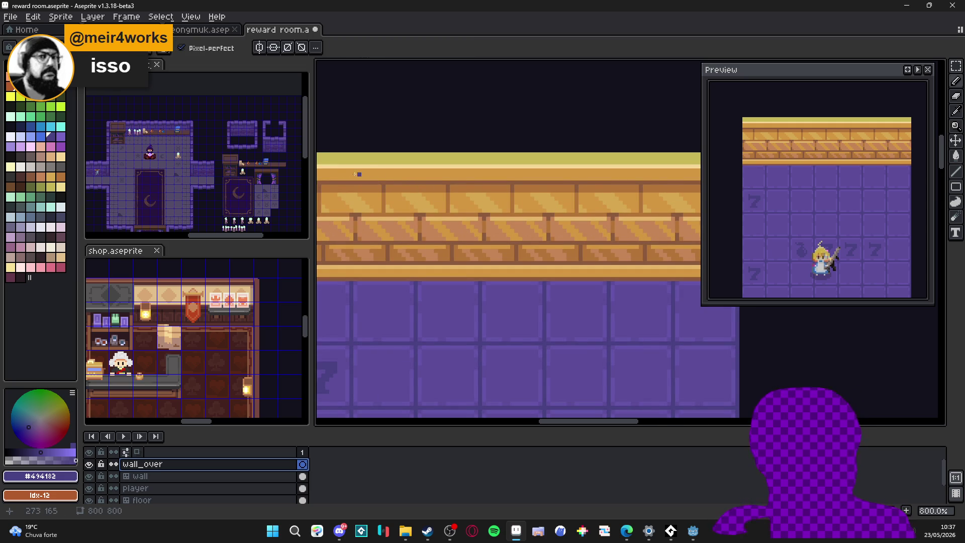
With a brown colour and the tile grid on, draw a square and a shorter rectangle outline
{"action": "left_click", "coordinate": [276, 144], "text": "alt"}
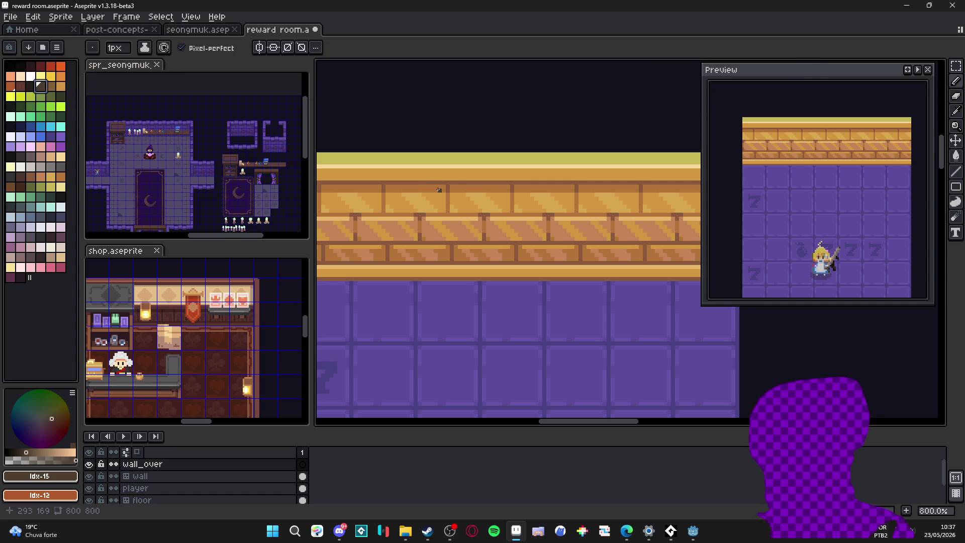
{"action": "left_click_drag", "start_coordinate": [446, 190], "coordinate": [453, 188]}
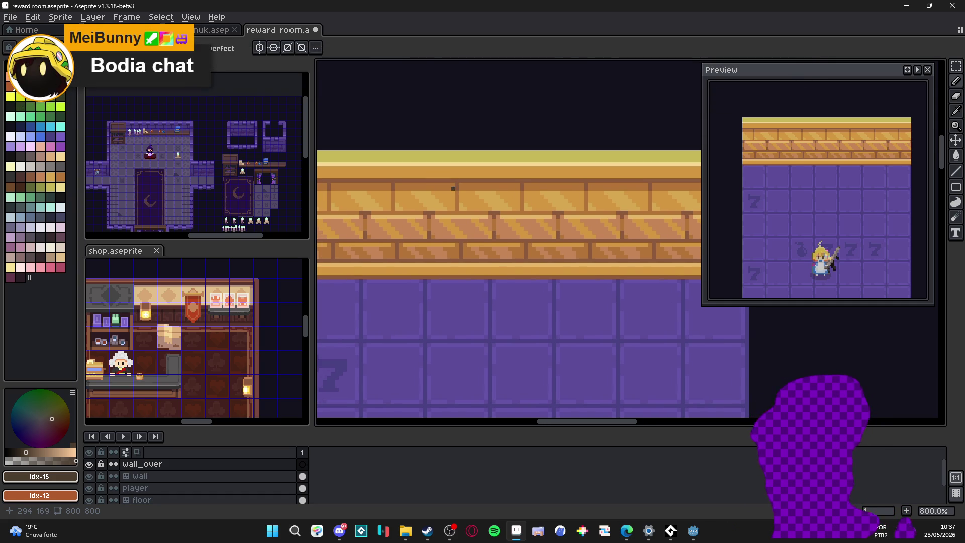
{"action": "key", "text": "ctrl+apostrophe"}
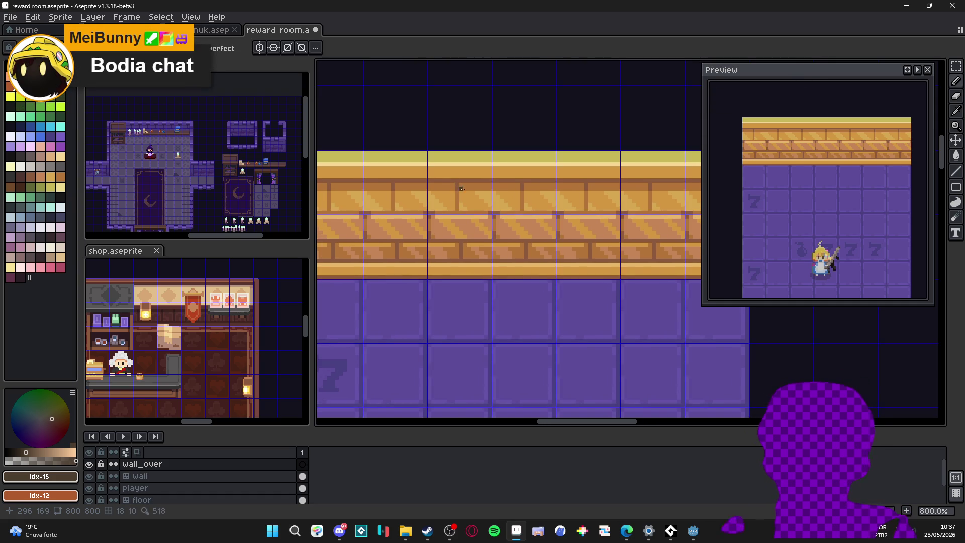
{"action": "key", "text": "u"}
{"action": "left_click", "coordinate": [955, 187]}
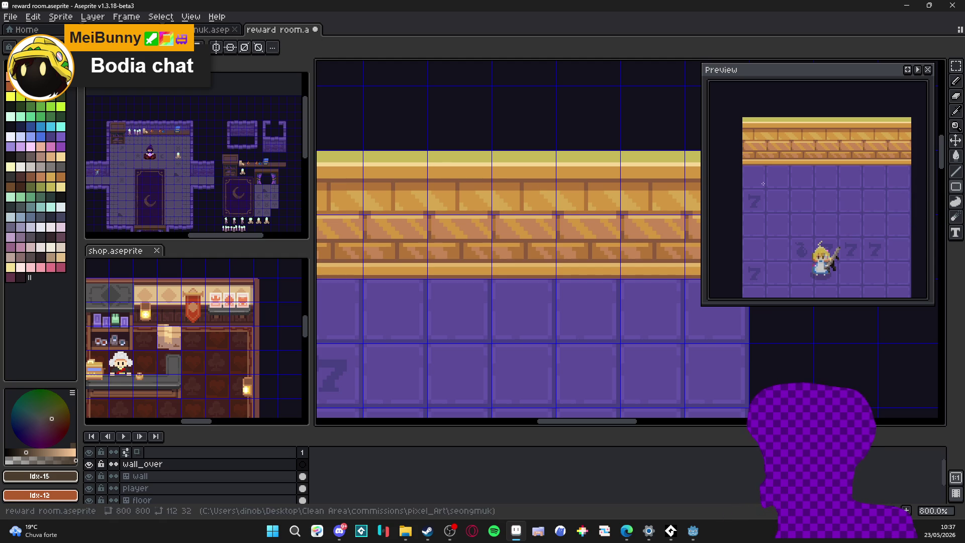
{"action": "left_click_drag", "start_coordinate": [430, 168], "coordinate": [491, 211]}
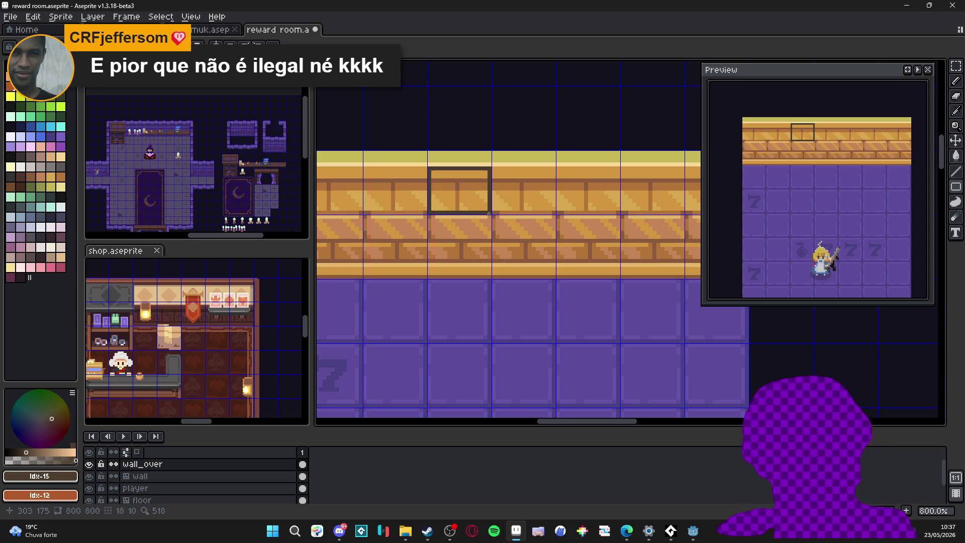
{"action": "mouse_move", "coordinate": [488, 214]}
{"action": "left_mouse_down"}
{"action": "mouse_move", "coordinate": [428, 232]}
{"action": "mouse_move", "coordinate": [430, 225]}
{"action": "left_mouse_up"}
Select the shorter rectangle outline and move it down onto the purple floor
{"action": "scroll", "coordinate": [437, 211], "scroll_direction": "down", "scroll_amount": 2}
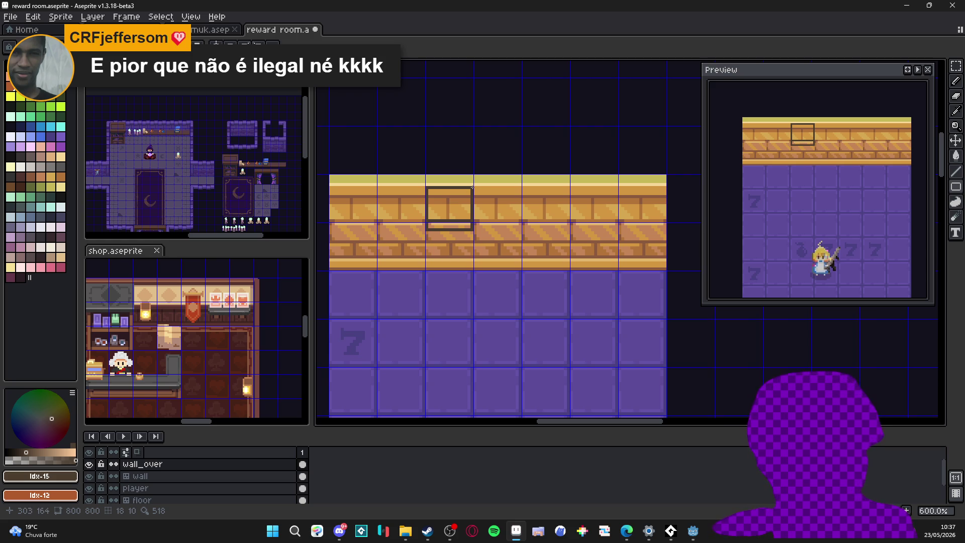
{"action": "key", "text": "m"}
{"action": "mouse_move", "coordinate": [472, 187]}
{"action": "left_mouse_down"}
{"action": "mouse_move", "coordinate": [455, 219]}
{"action": "mouse_move", "coordinate": [426, 229]}
{"action": "mouse_move", "coordinate": [459, 222]}
{"action": "mouse_move", "coordinate": [459, 307]}
{"action": "left_mouse_up"}
{"action": "key", "text": "Return"}
{"action": "scroll", "coordinate": [432, 231], "scroll_direction": "up", "scroll_amount": 1}
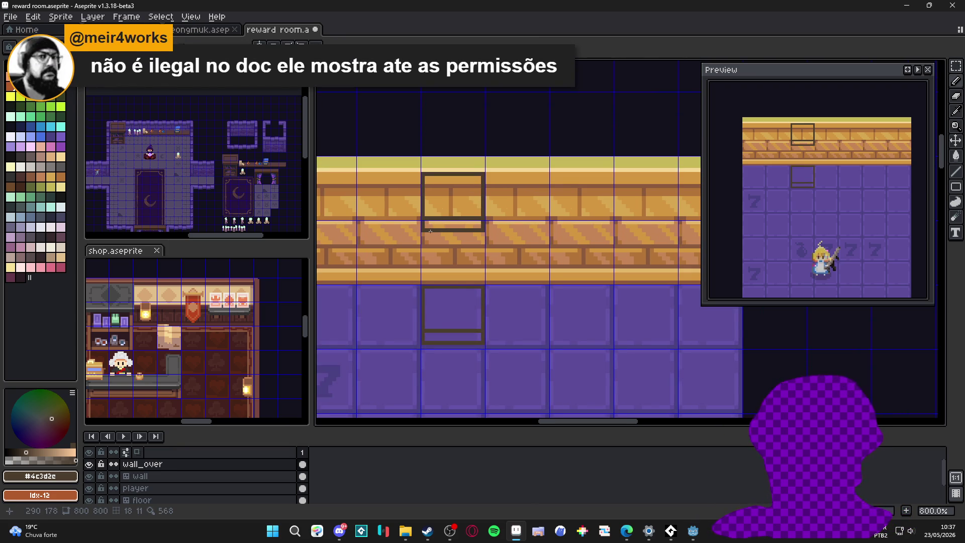
Draw two vertical pillar sides from the wall square down to the floor square
{"action": "scroll", "coordinate": [423, 235], "scroll_direction": "up", "scroll_amount": 1}
{"action": "left_click_drag", "start_coordinate": [432, 232], "coordinate": [430, 347]}
{"action": "left_click_drag", "start_coordinate": [504, 234], "coordinate": [496, 332]}
{"action": "key", "text": "ctrl+z"}
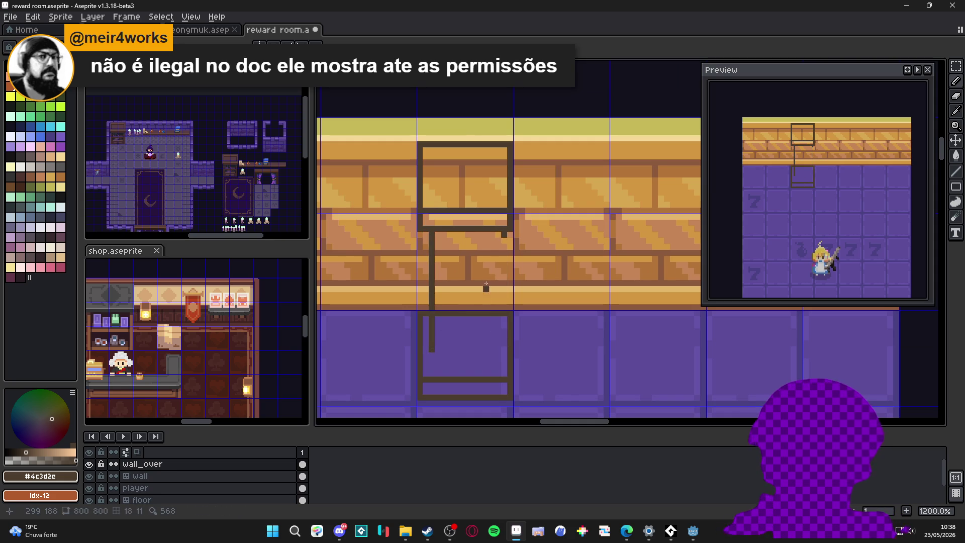
{"action": "left_click_drag", "start_coordinate": [500, 235], "coordinate": [497, 348]}
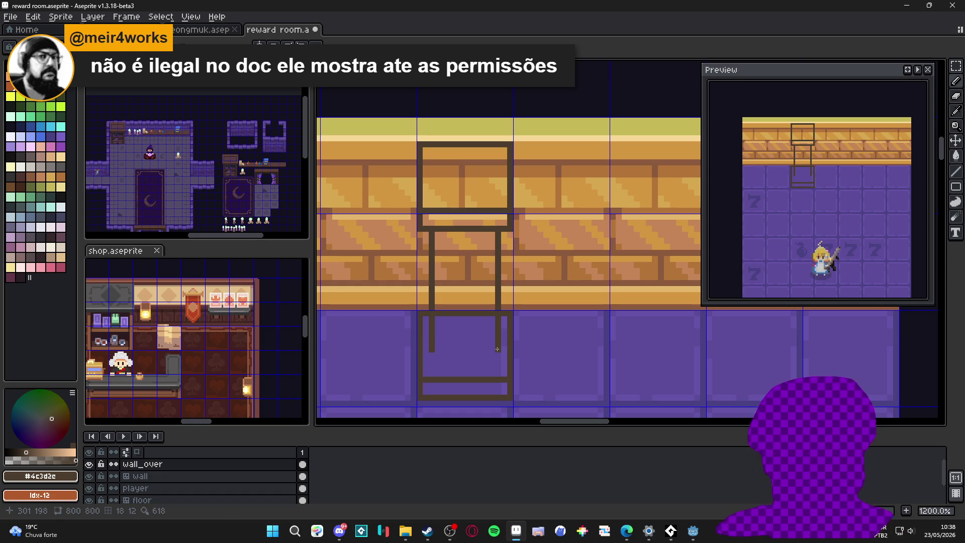
Erase a stray row of outline pixels with a 1px eraser and add diagonal pixels at both leg bottoms
{"action": "key", "text": "e"}
{"action": "key", "text": "minus"}
{"action": "key", "text": "minus"}
{"action": "key", "text": "minus"}
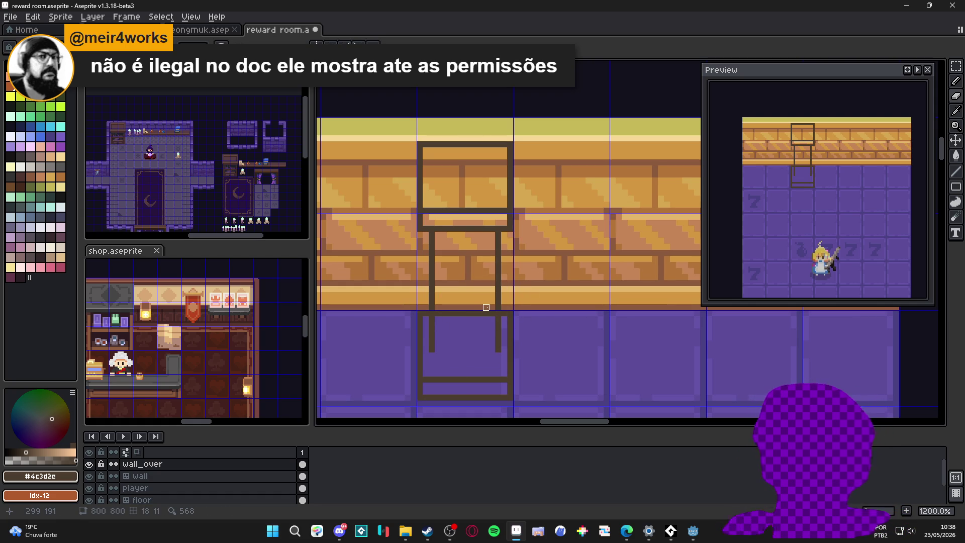
{"action": "left_click_drag", "start_coordinate": [489, 310], "coordinate": [441, 310]}
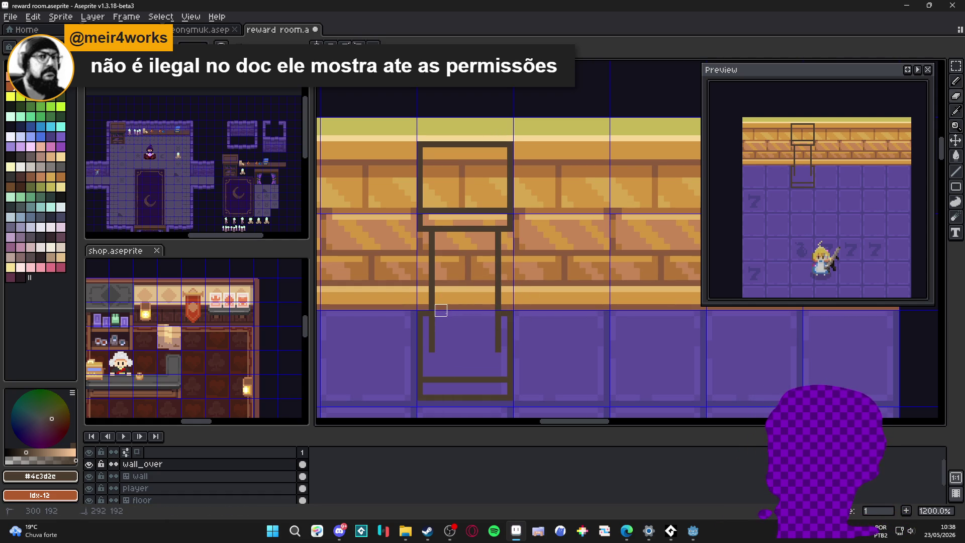
{"action": "key", "text": "b"}
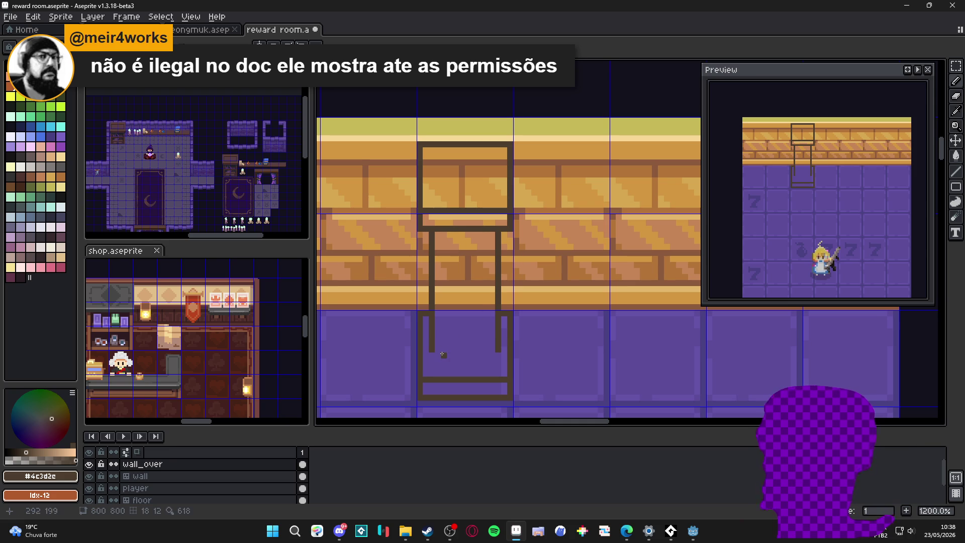
{"action": "scroll", "coordinate": [438, 355], "scroll_direction": "up", "scroll_amount": 1}
{"action": "left_click", "coordinate": [439, 355]}
{"action": "left_click", "coordinate": [510, 355]}
Erase the left and right corner pixels and touch up the inner outline edges
{"action": "key", "text": "e"}
{"action": "left_click", "coordinate": [414, 186]}
{"action": "left_click", "coordinate": [534, 187]}
{"action": "key", "text": "b"}
{"action": "left_click", "coordinate": [527, 155]}
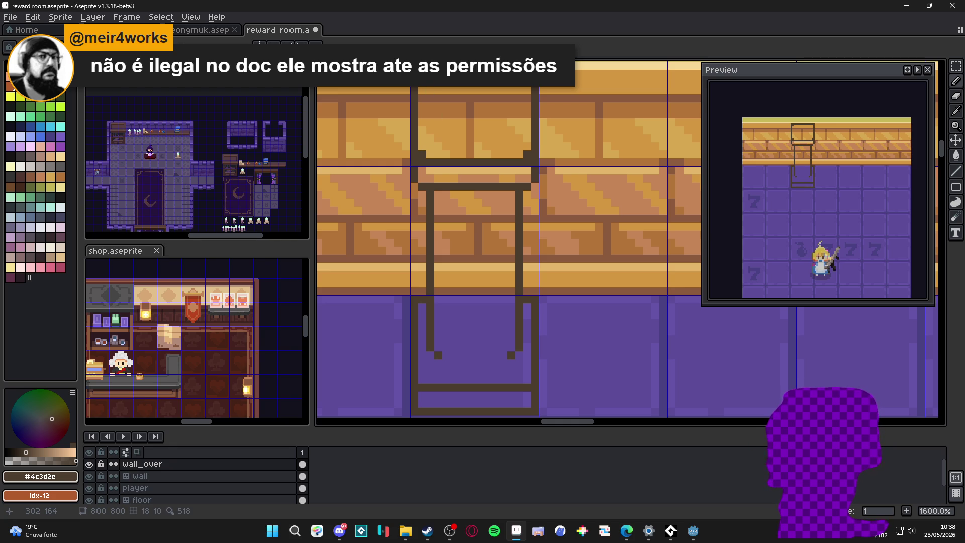
{"action": "key", "text": "e"}
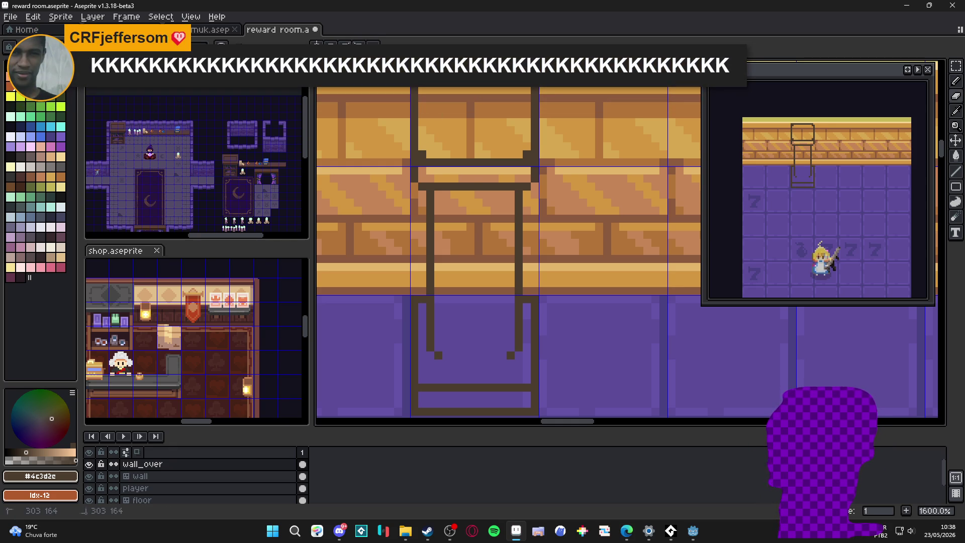
{"action": "scroll", "coordinate": [452, 115], "scroll_direction": "down", "scroll_amount": 3}
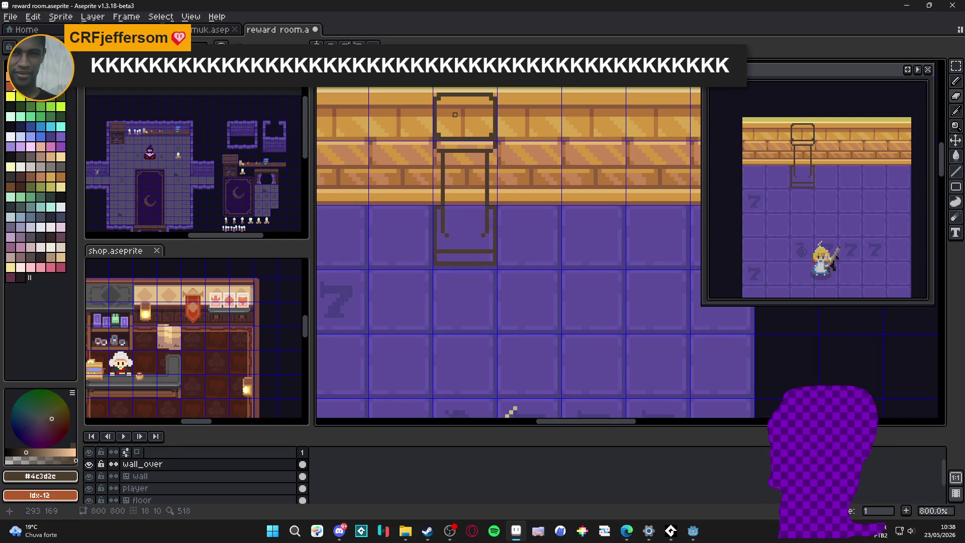
{"action": "scroll", "coordinate": [503, 244], "scroll_direction": "up", "scroll_amount": 3}
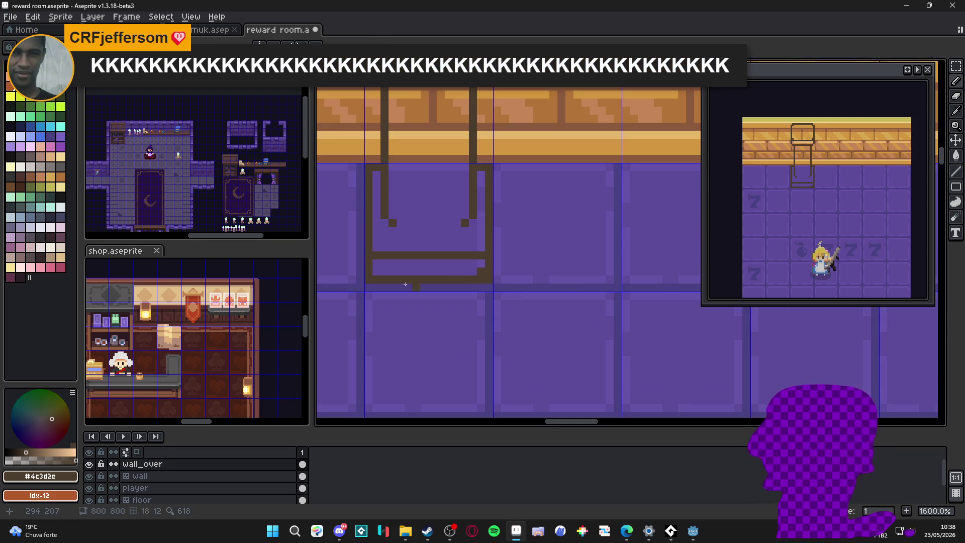
{"action": "left_click", "coordinate": [375, 272]}
{"action": "key", "text": "e"}
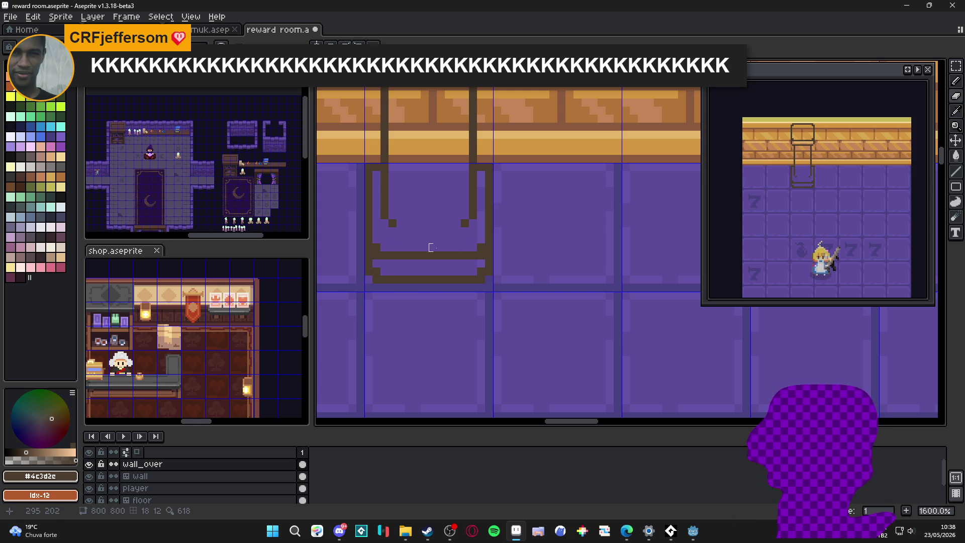
{"action": "left_click", "coordinate": [377, 175]}
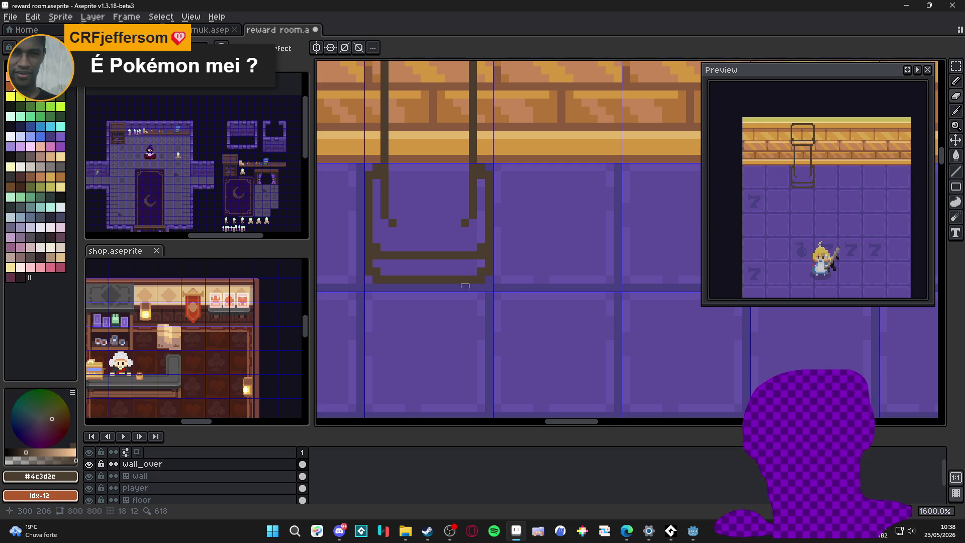
Using a darker outline colour, extend the left leg to the floor and add the right leg's foot
{"action": "scroll", "coordinate": [473, 276], "scroll_direction": "down", "scroll_amount": 4}
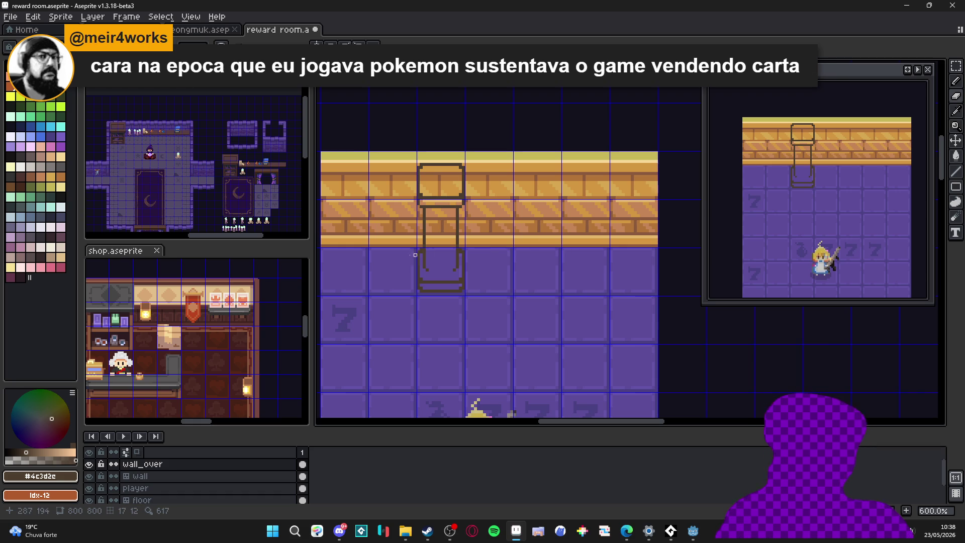
{"action": "scroll", "coordinate": [460, 274], "scroll_direction": "up", "scroll_amount": 1}
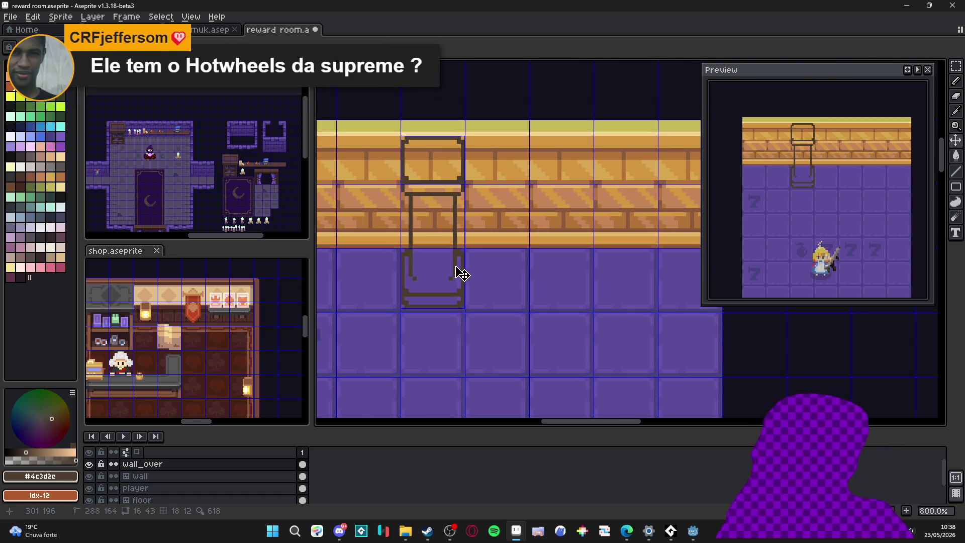
{"action": "scroll", "coordinate": [445, 279], "scroll_direction": "up", "scroll_amount": 1}
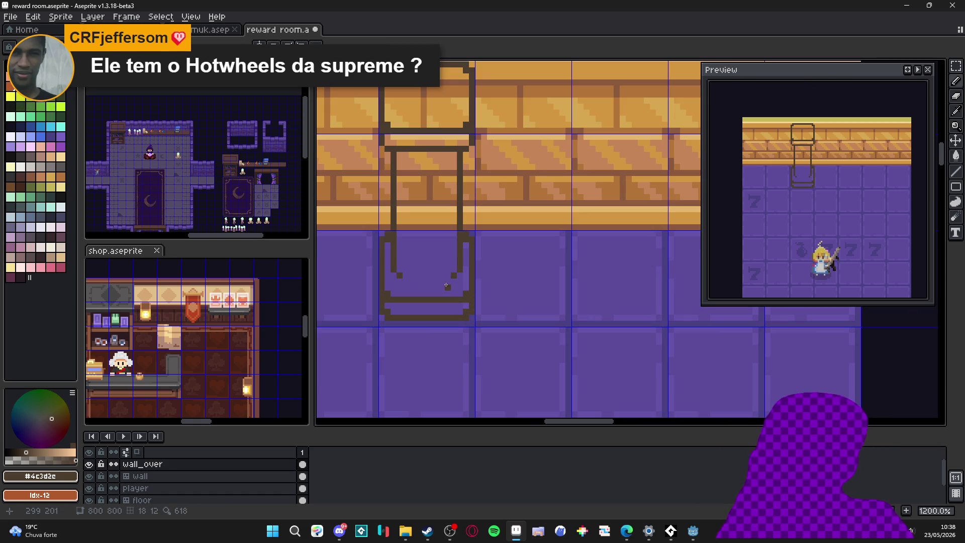
{"action": "left_click", "coordinate": [373, 254], "text": "alt"}
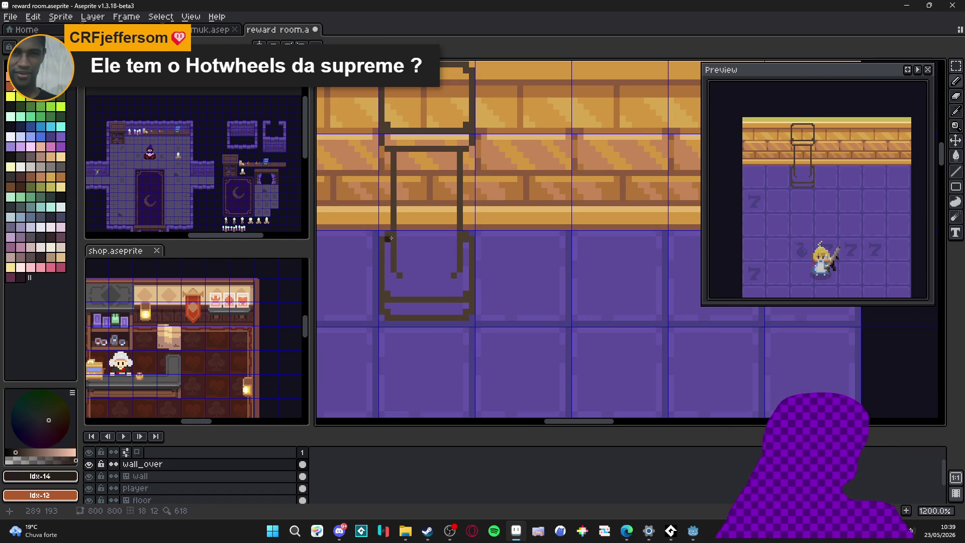
{"action": "left_click_drag", "start_coordinate": [395, 241], "coordinate": [395, 273]}
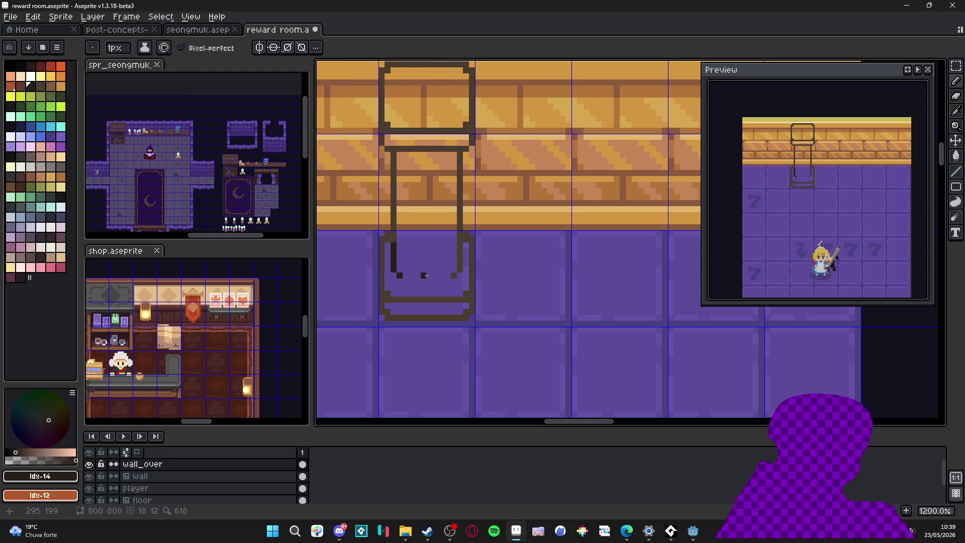
{"action": "left_click_drag", "start_coordinate": [454, 276], "coordinate": [459, 274]}
{"action": "left_click", "coordinate": [461, 243], "text": "shift"}
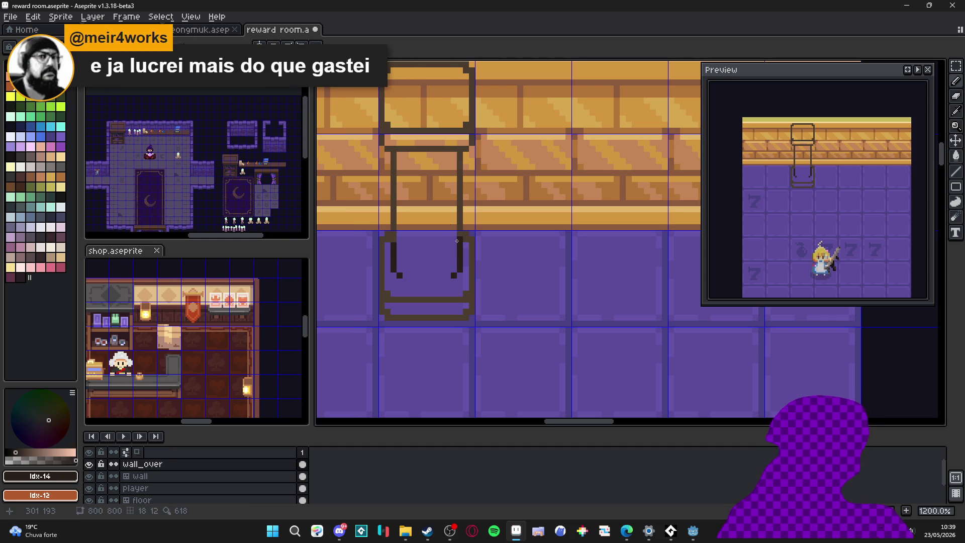
{"action": "scroll", "coordinate": [441, 222], "scroll_direction": "down", "scroll_amount": 1}
{"action": "scroll", "coordinate": [454, 251], "scroll_direction": "up", "scroll_amount": 1}
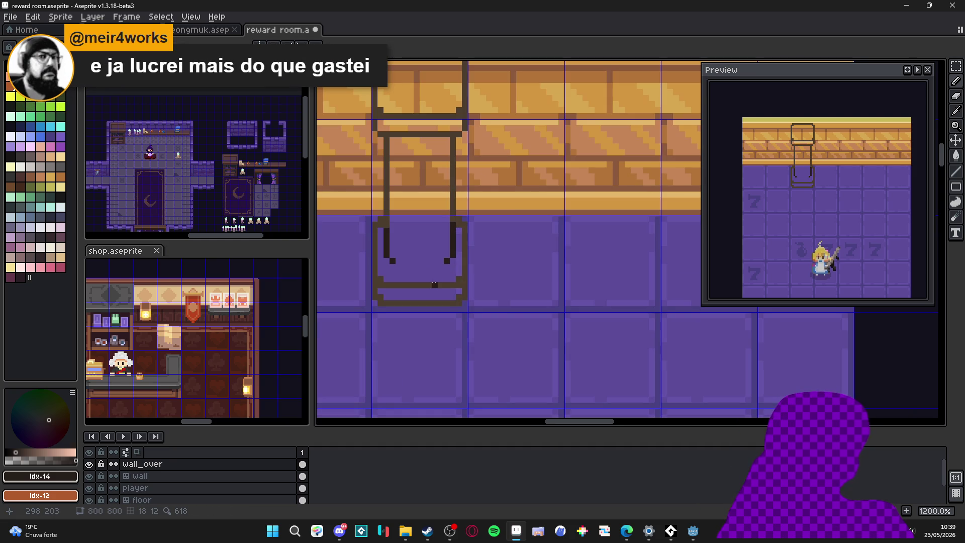
{"action": "scroll", "coordinate": [433, 283], "scroll_direction": "down", "scroll_amount": 2}
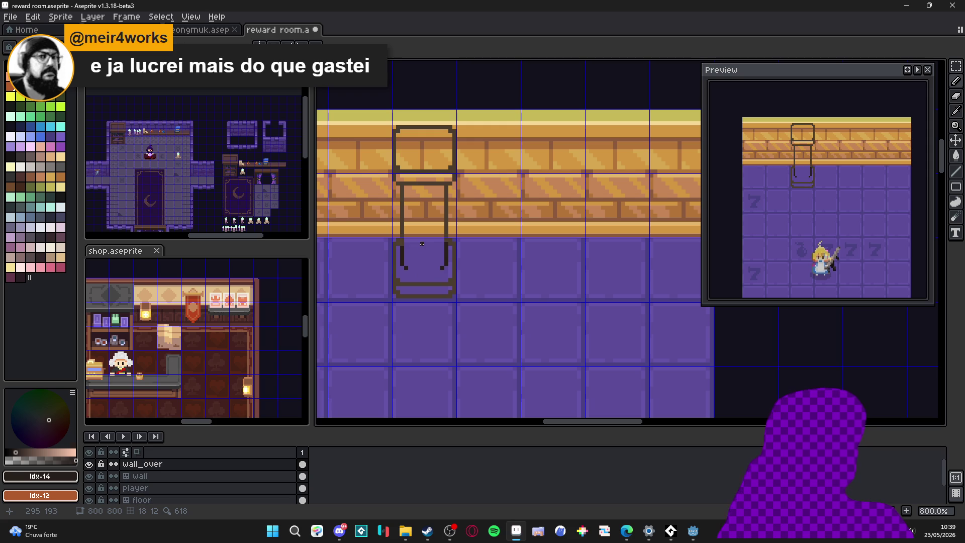
Fill the pillar body, top square, upper band and base band with the wall's tan, then hide the grid
{"action": "left_click", "coordinate": [491, 215], "text": "alt"}
{"action": "key", "text": "g"}
{"action": "left_click", "coordinate": [425, 211]}
{"action": "left_click", "coordinate": [425, 151]}
{"action": "left_click", "coordinate": [424, 177]}
{"action": "left_click", "coordinate": [410, 292]}
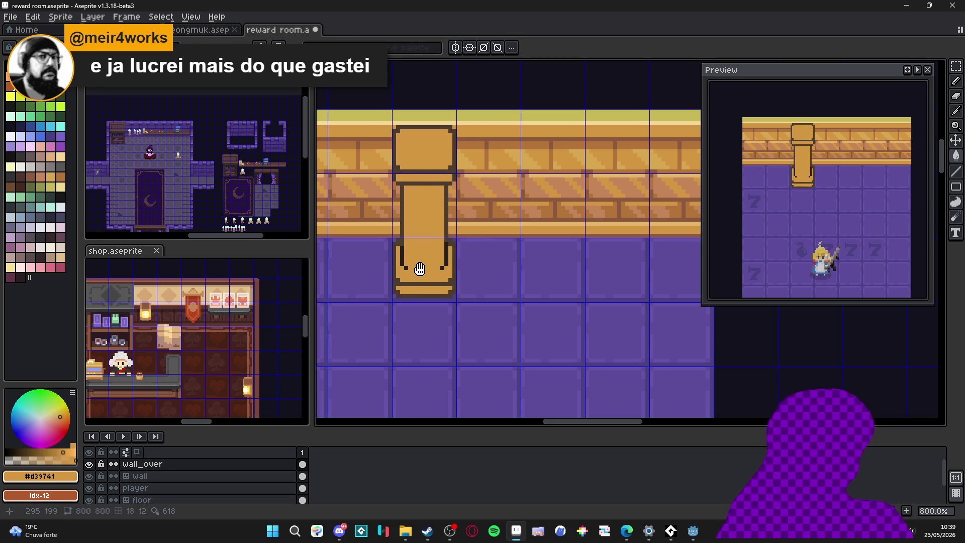
{"action": "key", "text": "ctrl+apostrophe"}
Fill the pillar's middle band with a darker brown sampled from the canvas
{"action": "scroll", "coordinate": [528, 264], "scroll_direction": "down", "scroll_amount": 2}
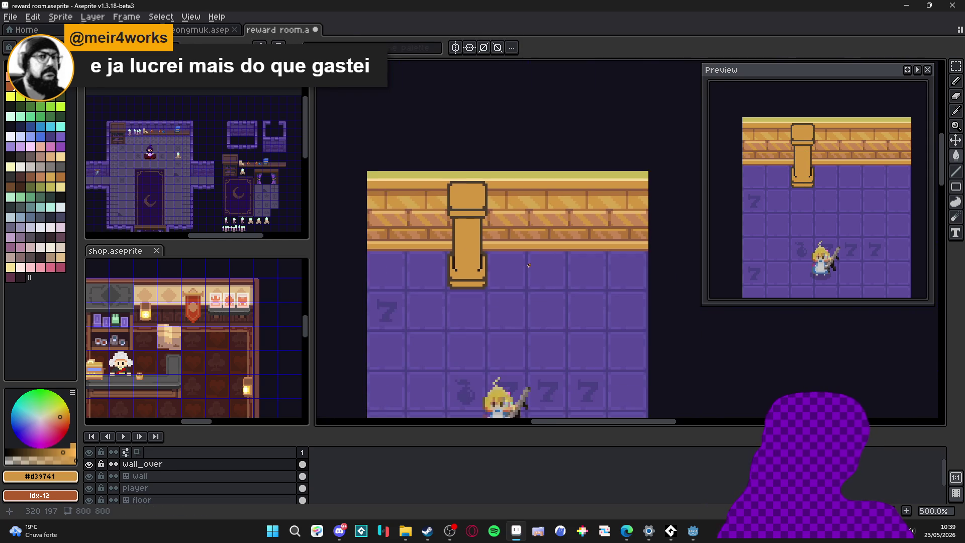
{"action": "scroll", "coordinate": [483, 213], "scroll_direction": "up", "scroll_amount": 5}
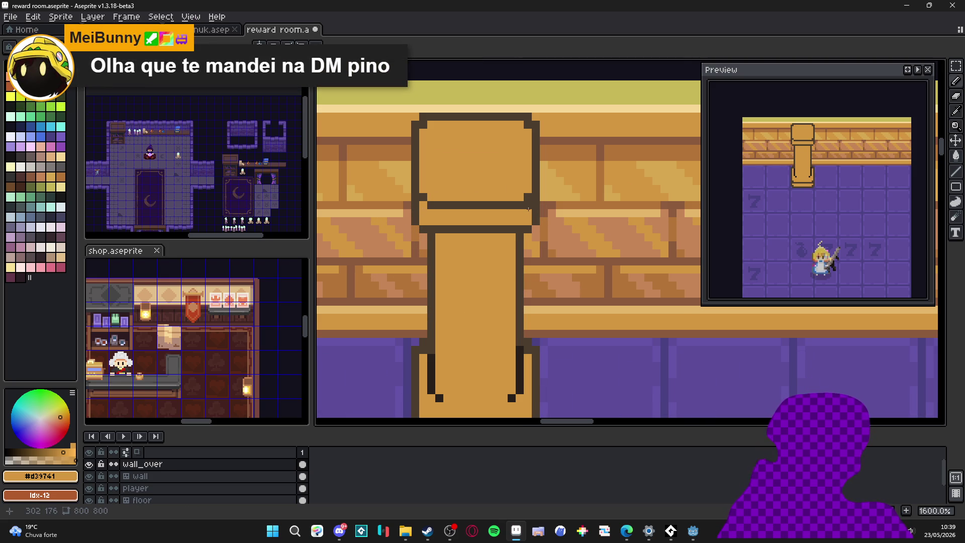
{"action": "scroll", "coordinate": [525, 207], "scroll_direction": "down", "scroll_amount": 3}
{"action": "scroll", "coordinate": [471, 216], "scroll_direction": "up", "scroll_amount": 3}
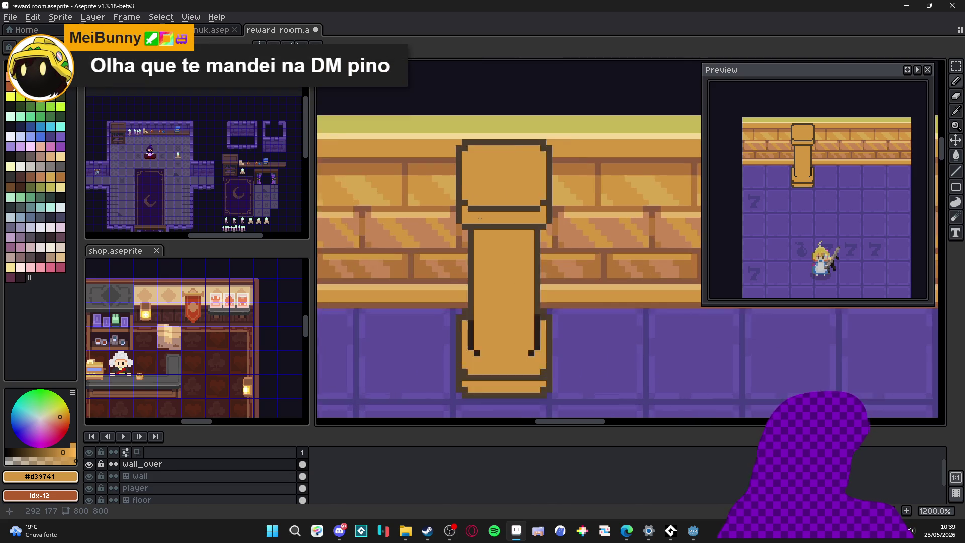
{"action": "scroll", "coordinate": [484, 218], "scroll_direction": "down", "scroll_amount": 1}
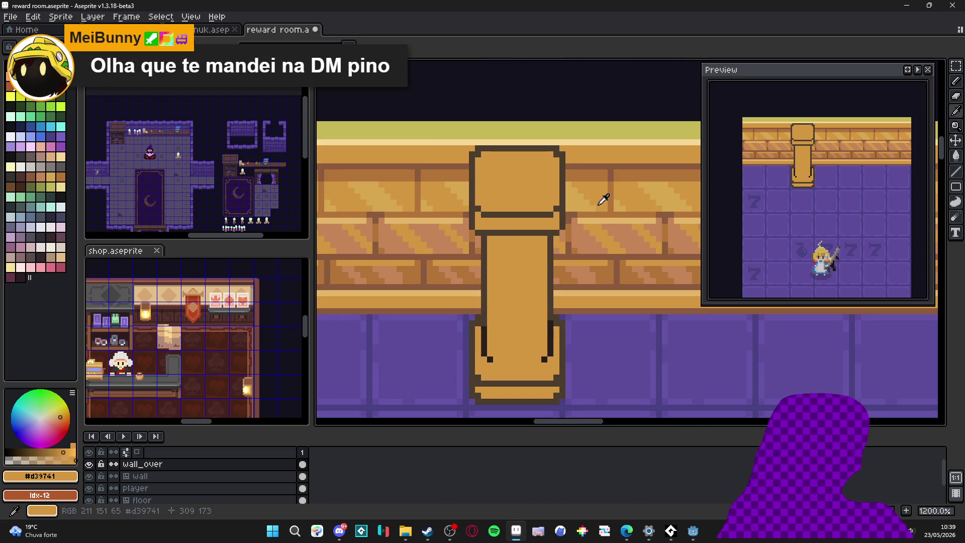
{"action": "left_click", "coordinate": [606, 171], "text": "alt"}
{"action": "key", "text": "g"}
{"action": "left_click", "coordinate": [514, 226]}
Draw a lighter tan column of pixels down the pillar, then switch to another application
{"action": "scroll", "coordinate": [542, 216], "scroll_direction": "up", "scroll_amount": 1}
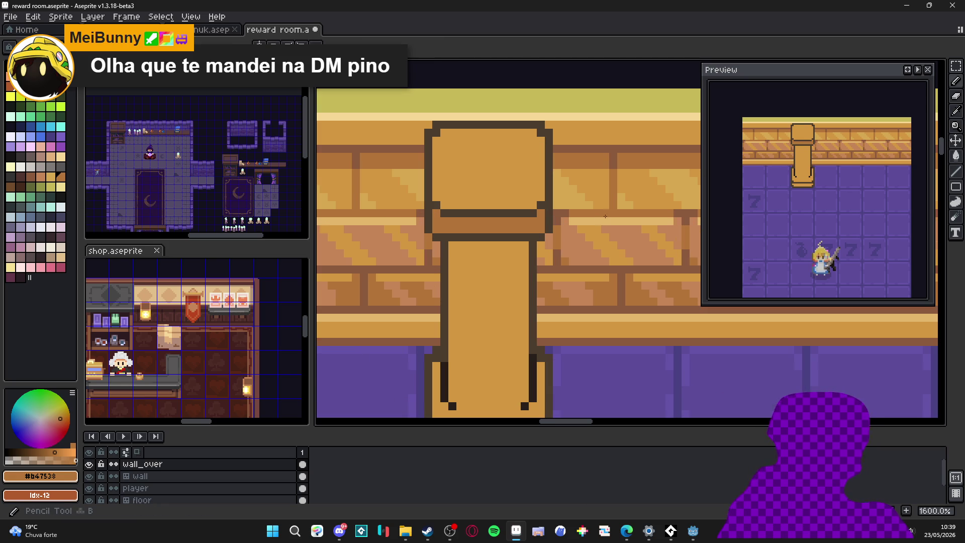
{"action": "left_click", "coordinate": [563, 216], "text": "alt"}
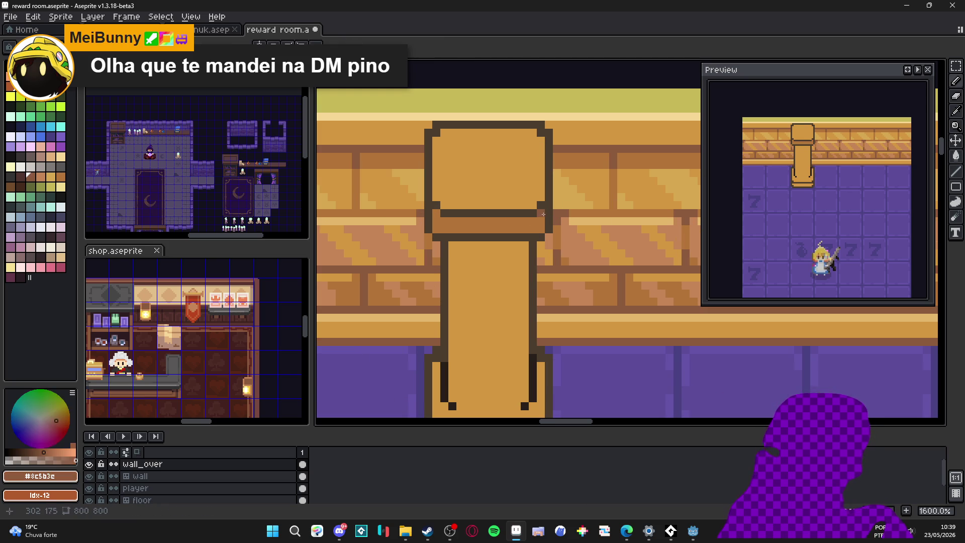
{"action": "left_click_drag", "start_coordinate": [436, 215], "coordinate": [436, 230]}
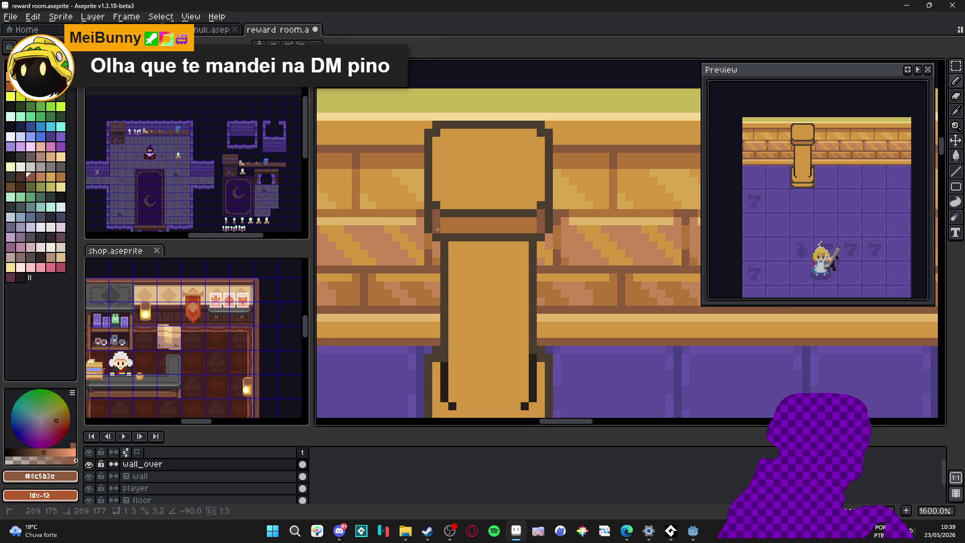
{"action": "left_click", "coordinate": [340, 531]}
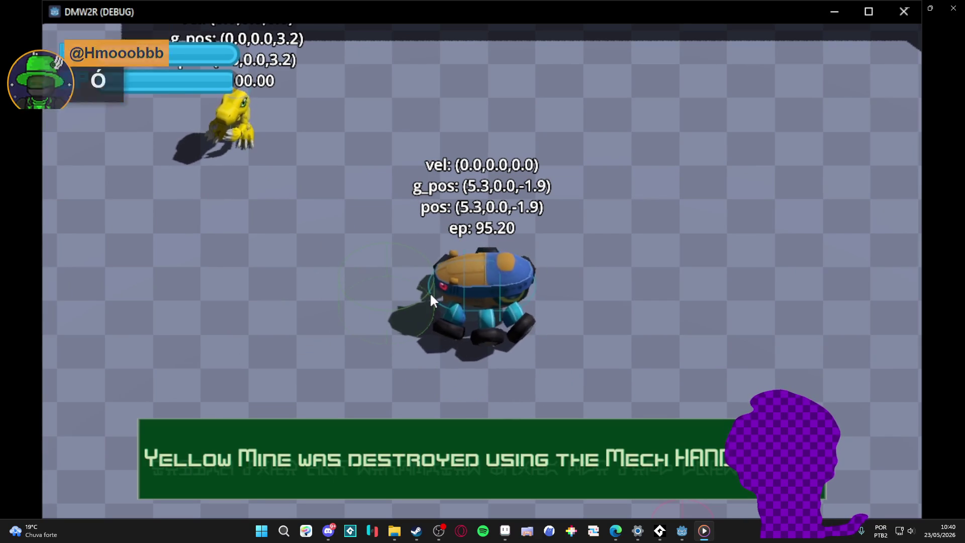
Watch the DMW2R debug clip through, then close Windows Media Player
{"action": "mouse_move", "coordinate": [713, 321]}
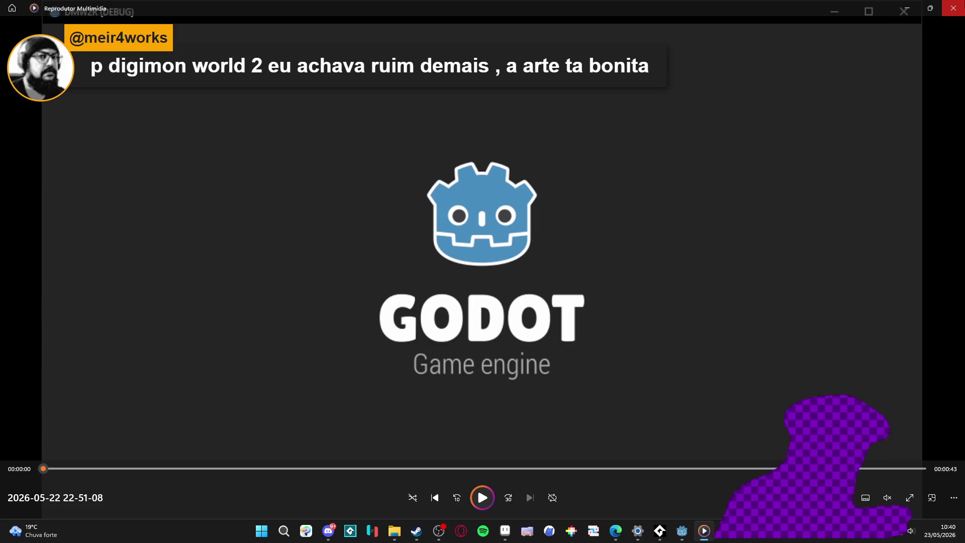
{"action": "left_click", "coordinate": [954, 8]}
Add a dark outline up the pillar's right edge and a dark pixel on its left foot
{"action": "scroll", "coordinate": [534, 204], "scroll_direction": "down", "scroll_amount": 5}
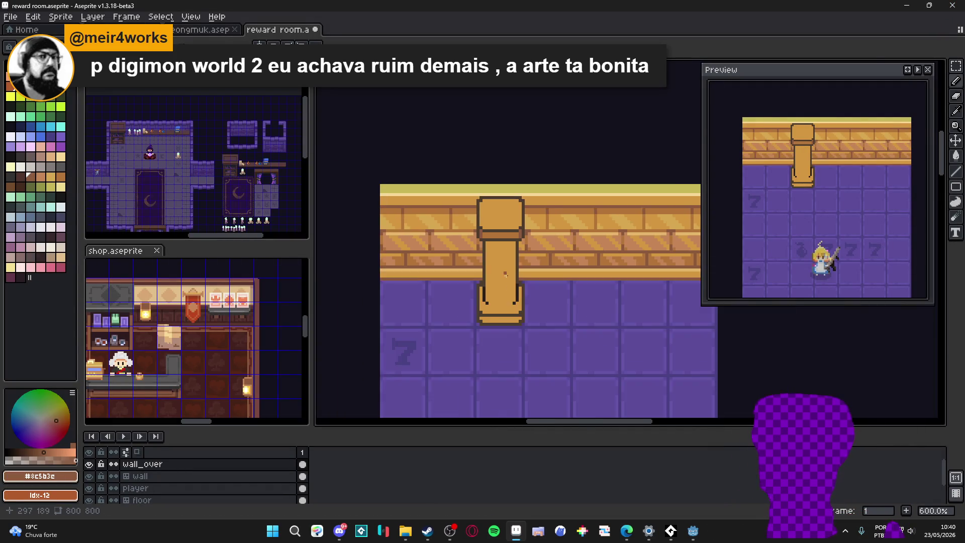
{"action": "scroll", "coordinate": [507, 313], "scroll_direction": "up", "scroll_amount": 5}
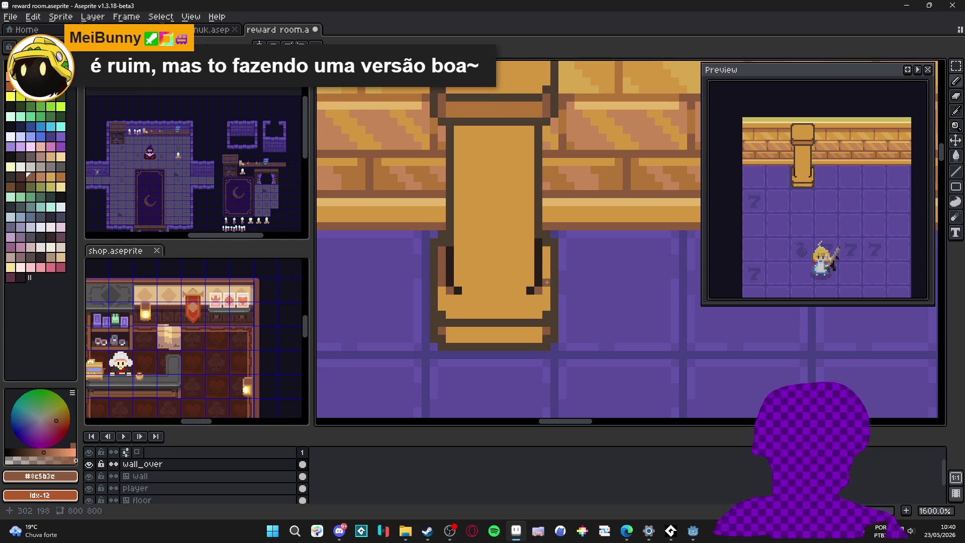
{"action": "left_click_drag", "start_coordinate": [543, 283], "coordinate": [544, 257]}
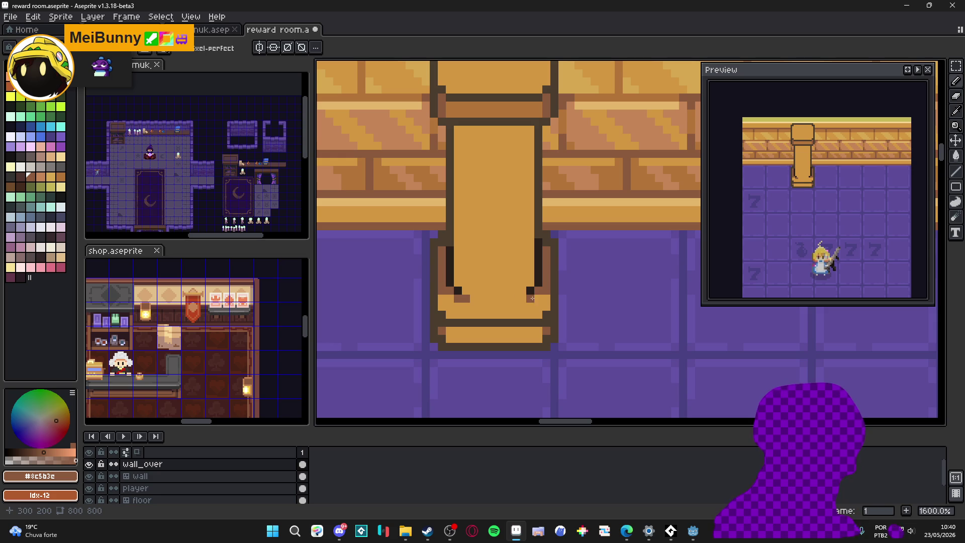
{"action": "left_click", "coordinate": [465, 293]}
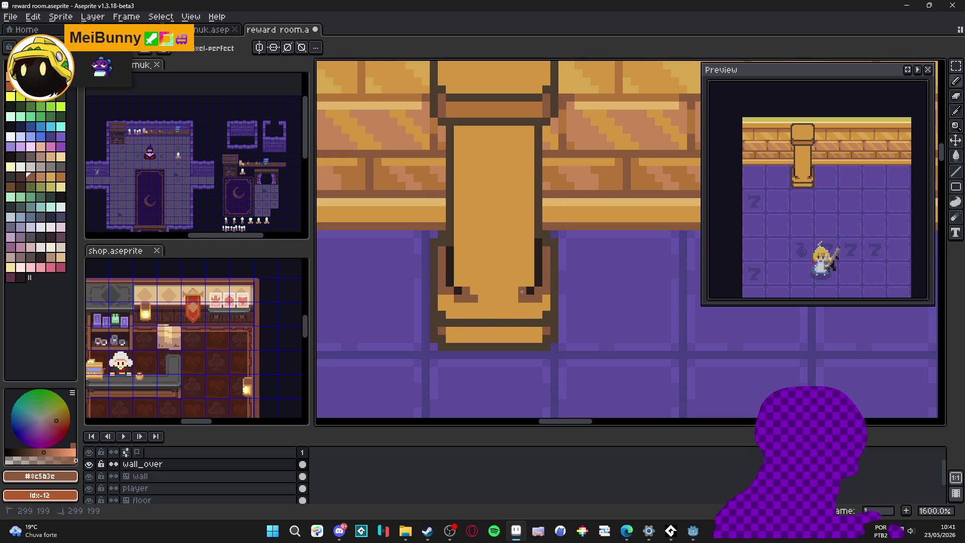
Sample cream #f6d896 and draw a highlight line across the pillar base
{"action": "scroll", "coordinate": [513, 297], "scroll_direction": "down", "scroll_amount": 3}
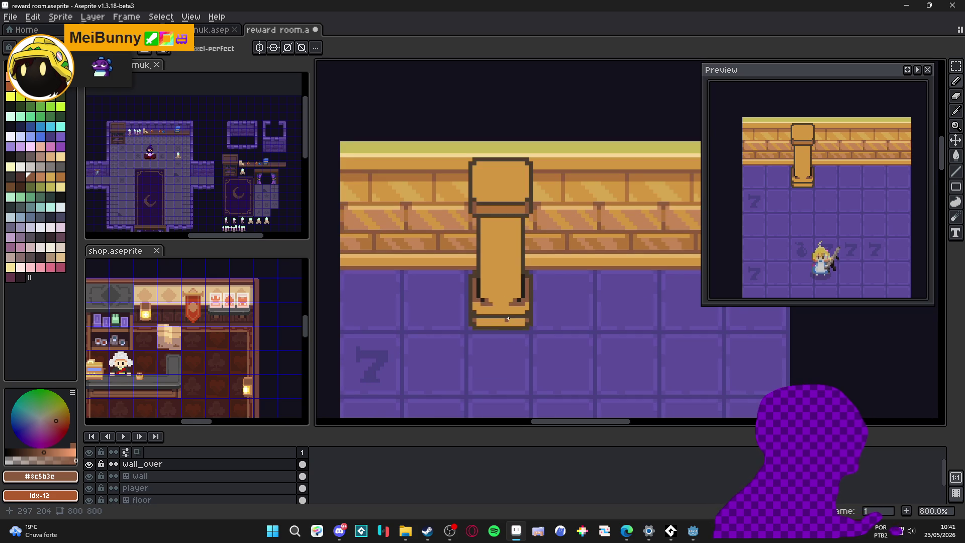
{"action": "scroll", "coordinate": [507, 302], "scroll_direction": "up", "scroll_amount": 3}
{"action": "key", "text": "alt"}
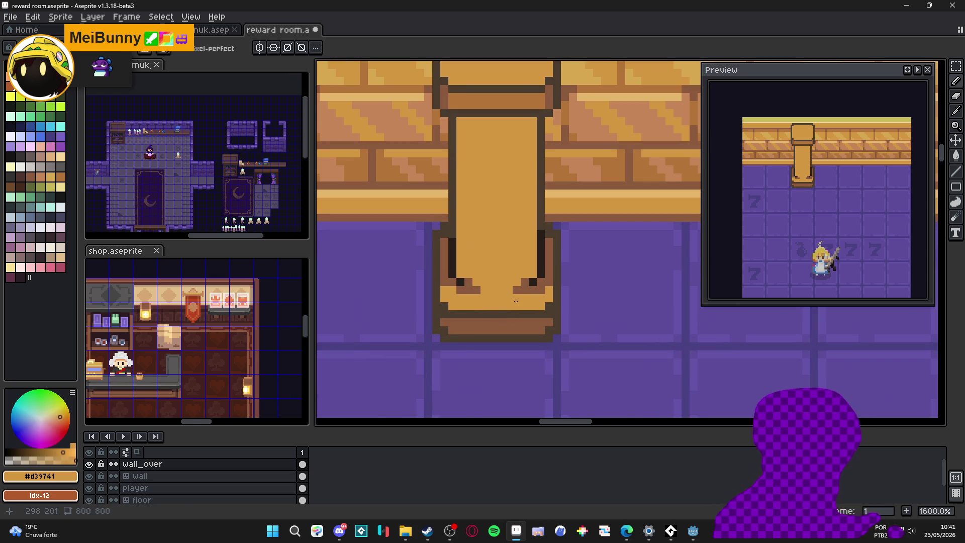
{"action": "scroll", "coordinate": [507, 309], "scroll_direction": "down", "scroll_amount": 1}
{"action": "scroll", "coordinate": [507, 306], "scroll_direction": "up", "scroll_amount": 2}
{"action": "left_click", "coordinate": [583, 123]}
{"action": "scroll", "coordinate": [470, 381], "scroll_direction": "up", "scroll_amount": 1}
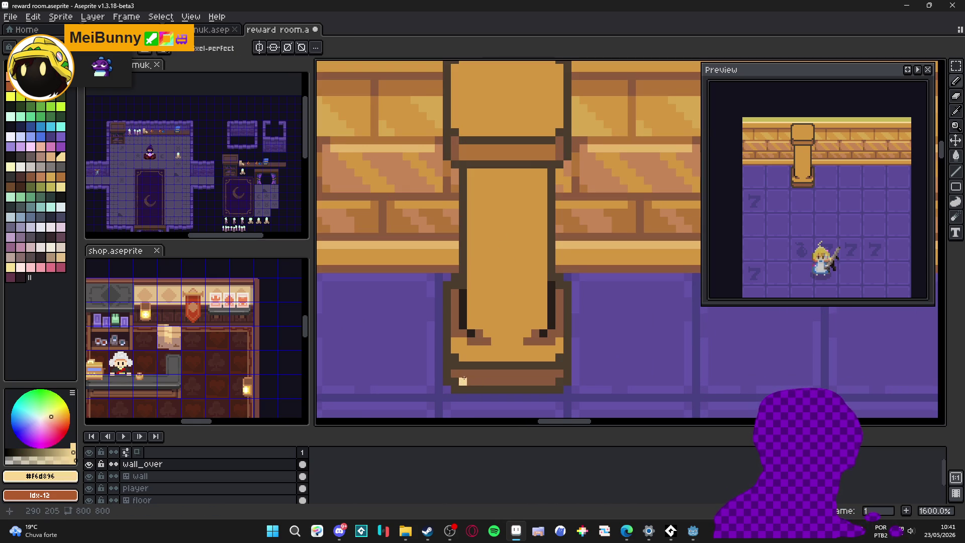
{"action": "left_click", "coordinate": [545, 367], "text": "shift"}
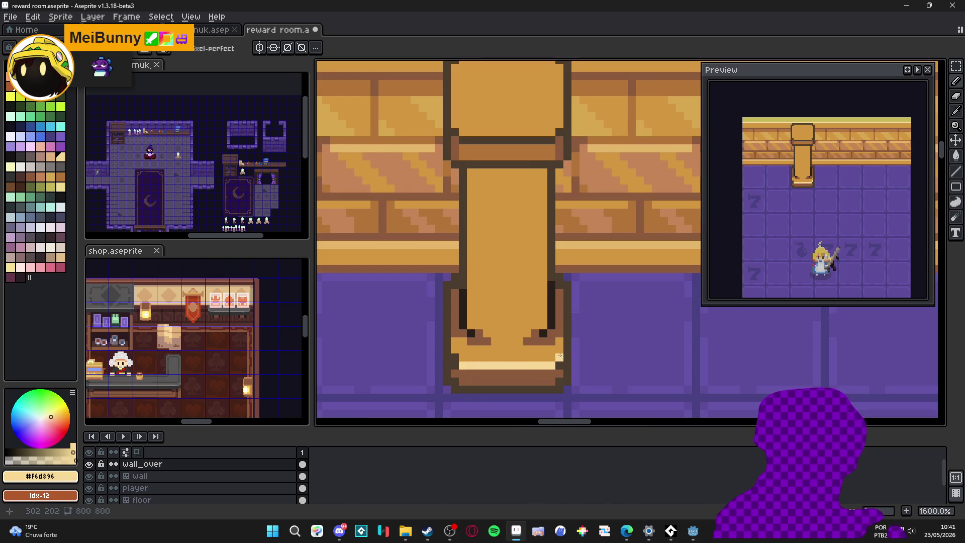
Add a cream #f6d896 highlight row under the pillar cap, then sample the dark outline #271f1b
{"action": "left_click", "coordinate": [453, 370], "text": "alt"}
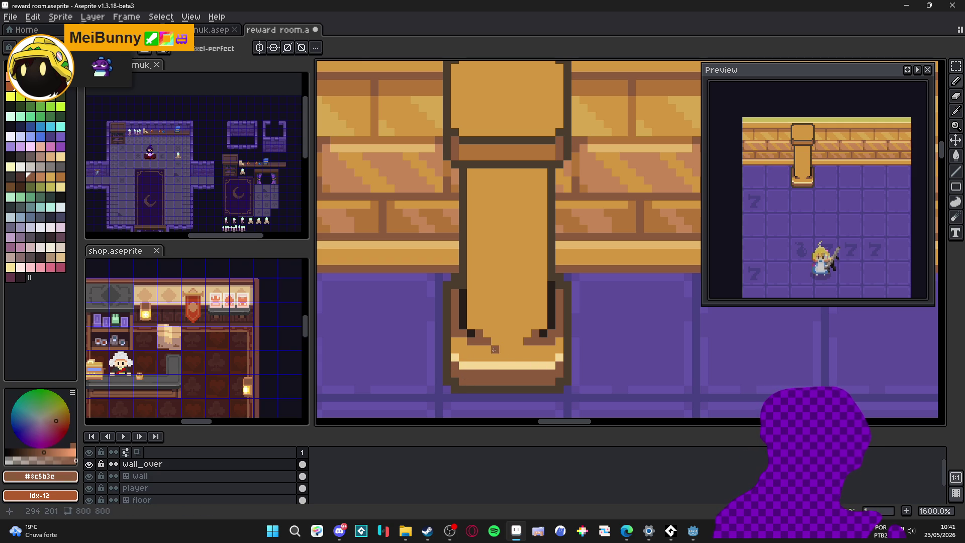
{"action": "left_click", "coordinate": [480, 363], "text": "alt"}
{"action": "left_click", "coordinate": [550, 136], "text": "shift"}
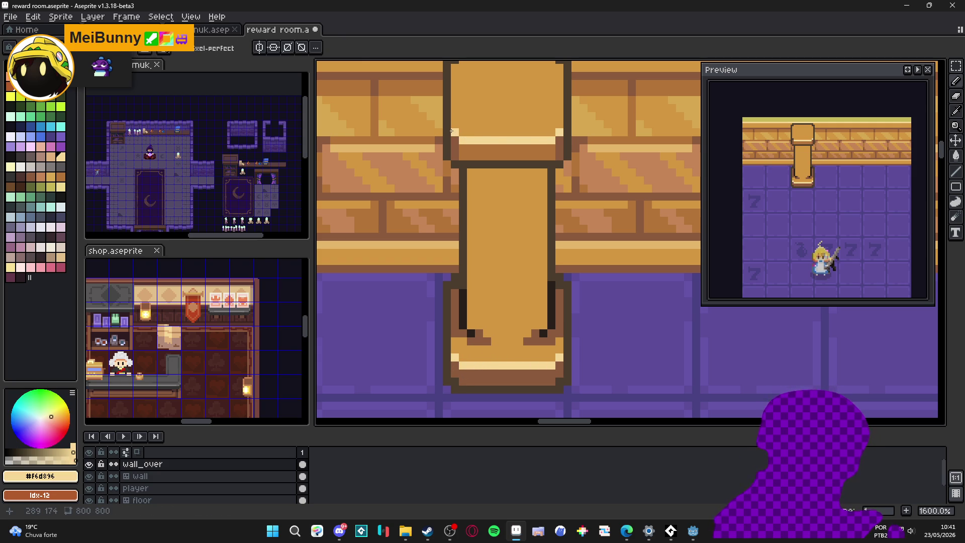
{"action": "scroll", "coordinate": [483, 148], "scroll_direction": "down", "scroll_amount": 2}
{"action": "scroll", "coordinate": [484, 149], "scroll_direction": "up", "scroll_amount": 1}
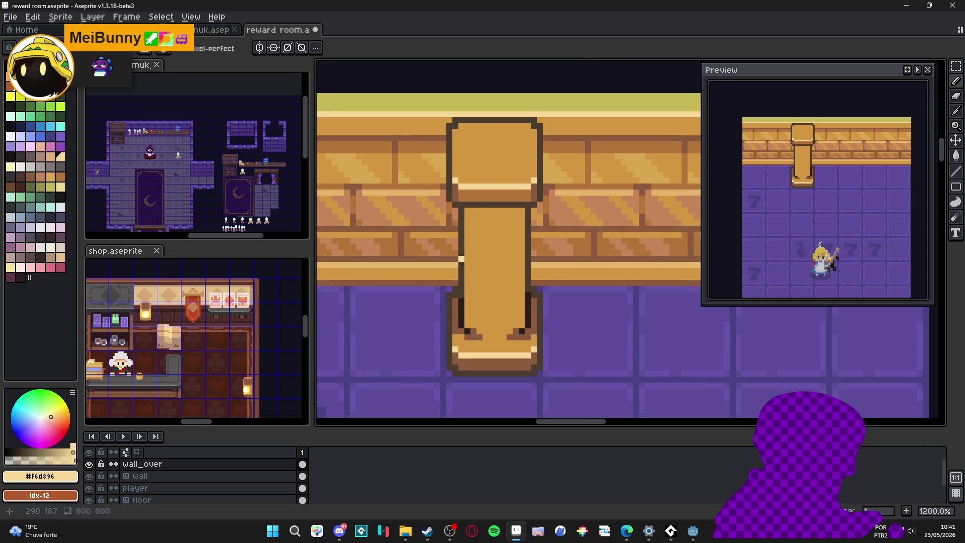
{"action": "left_click", "coordinate": [462, 303], "text": "alt"}
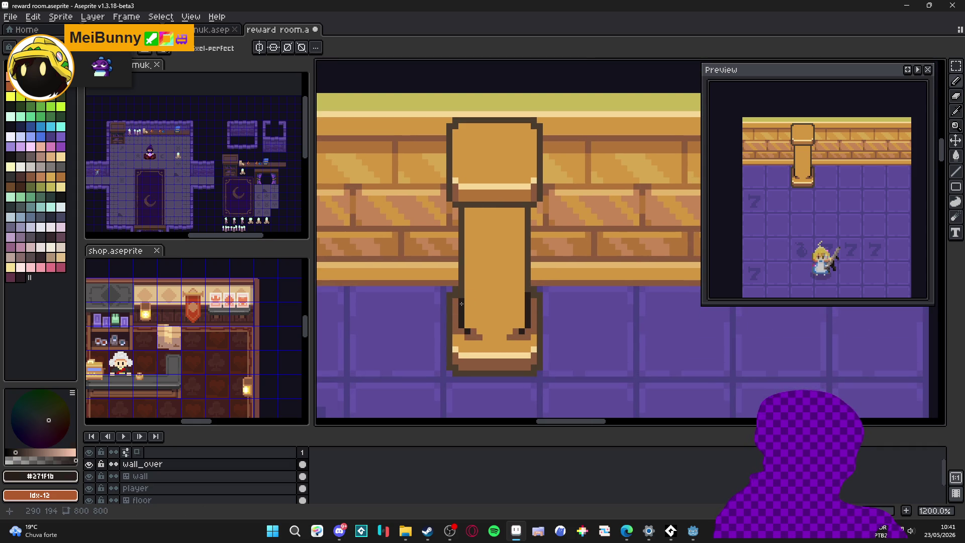
{"action": "scroll", "coordinate": [461, 248], "scroll_direction": "down", "scroll_amount": 3}
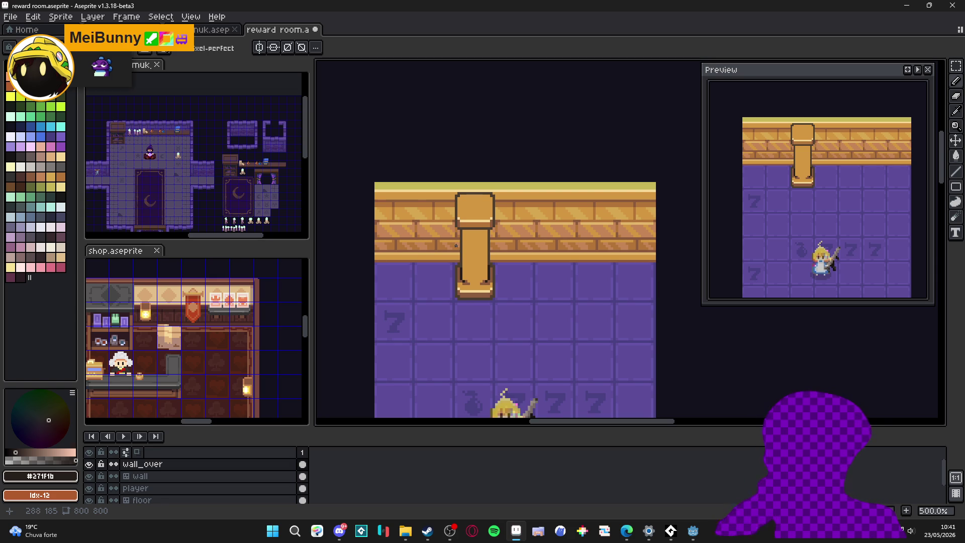
{"action": "scroll", "coordinate": [461, 295], "scroll_direction": "up", "scroll_amount": 4}
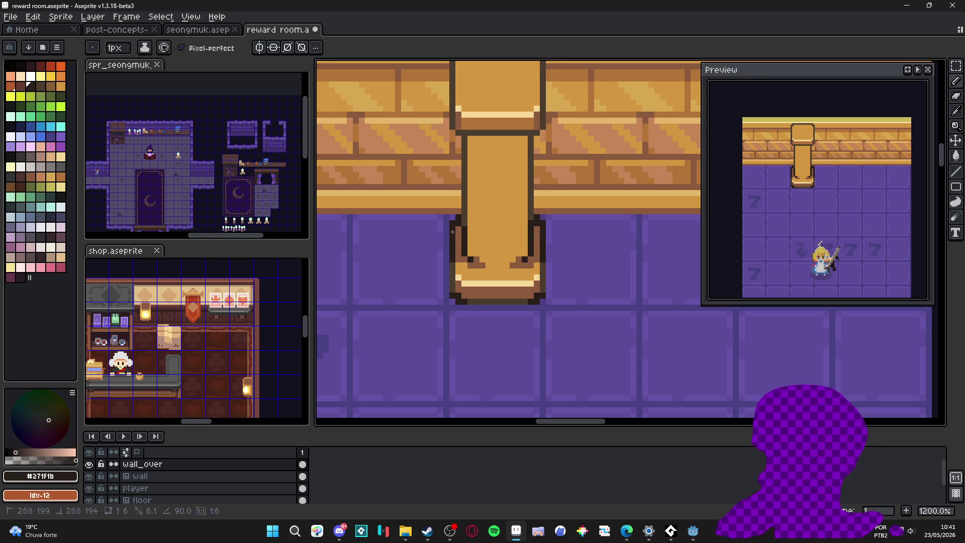
{"action": "scroll", "coordinate": [451, 259], "scroll_direction": "down", "scroll_amount": 4}
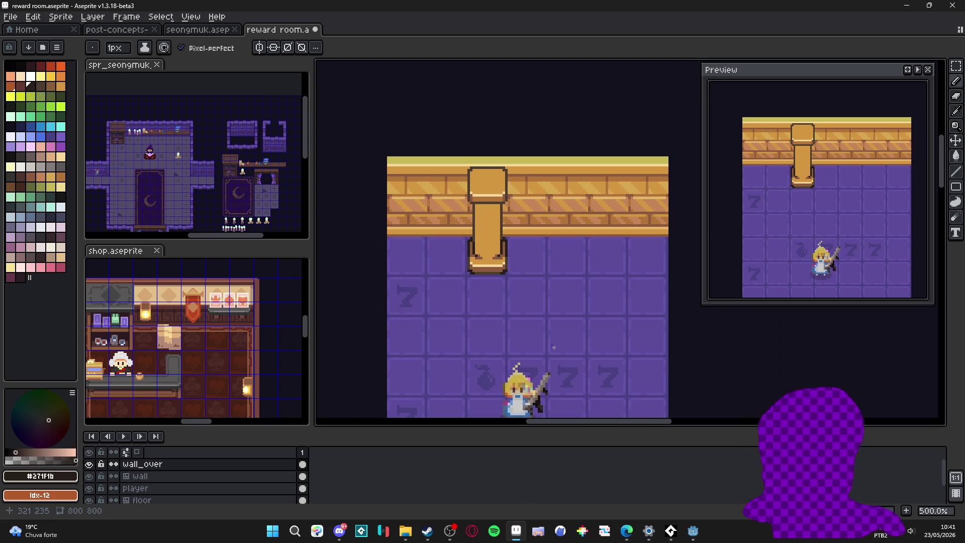
{"action": "mouse_move", "coordinate": [627, 529]}
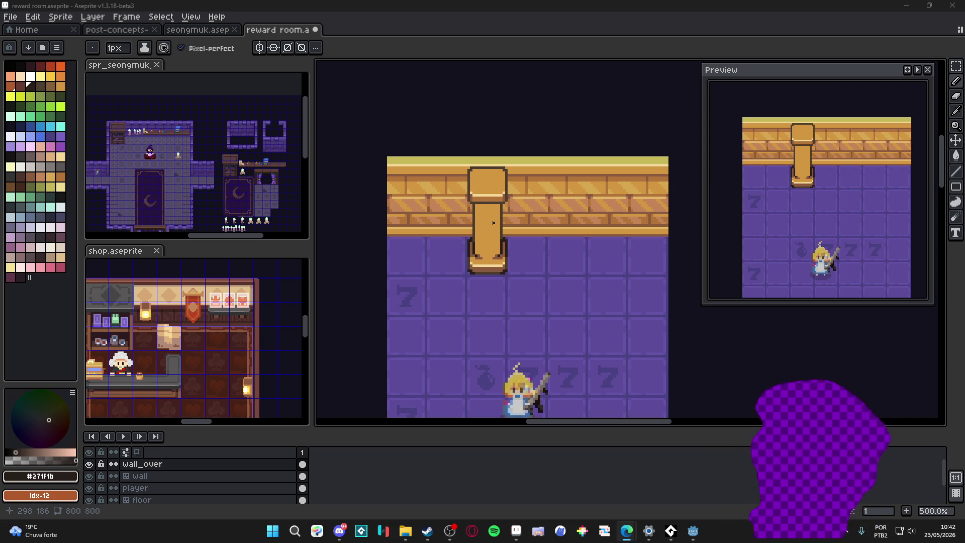
{"action": "left_click", "coordinate": [10, 17]}
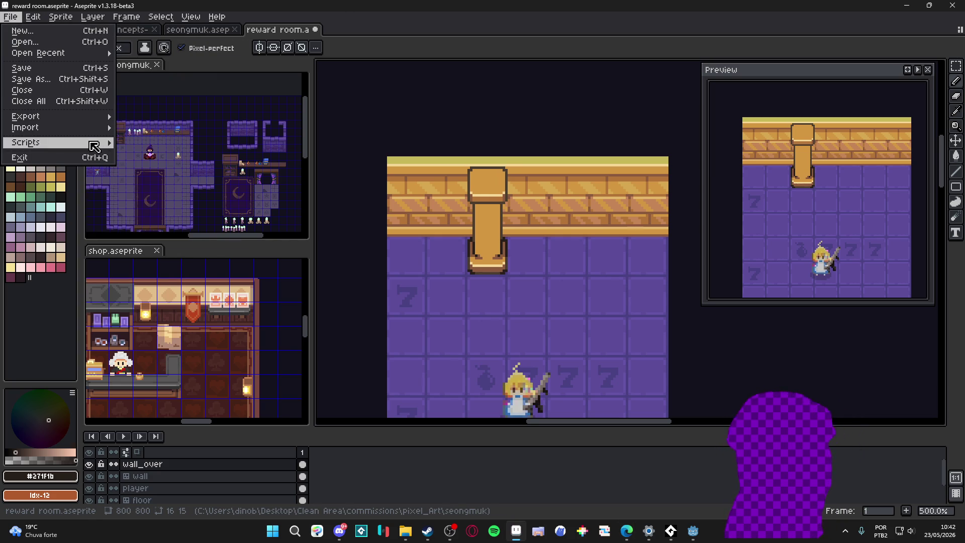
{"action": "mouse_move", "coordinate": [94, 146]}
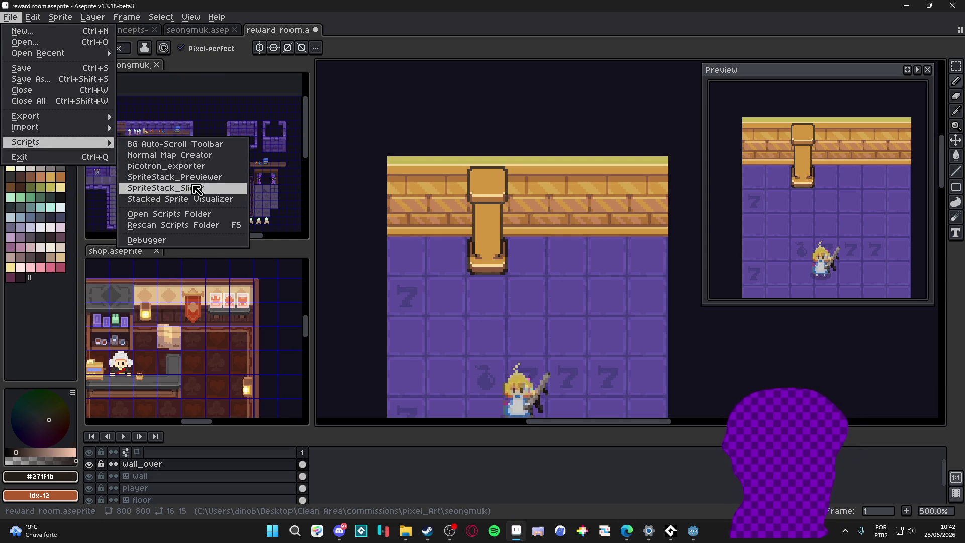
{"action": "left_click", "coordinate": [411, 49]}
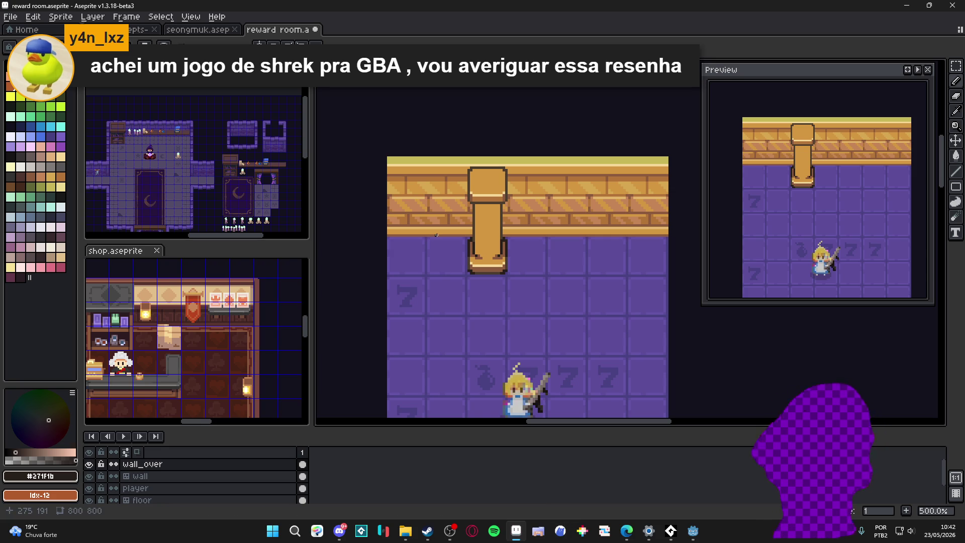
Redraw the pillar's mid-brown #8c5b3e outline line, moved one pixel higher
{"action": "scroll", "coordinate": [503, 168], "scroll_direction": "up", "scroll_amount": 1}
{"action": "scroll", "coordinate": [503, 167], "scroll_direction": "up", "scroll_amount": 3}
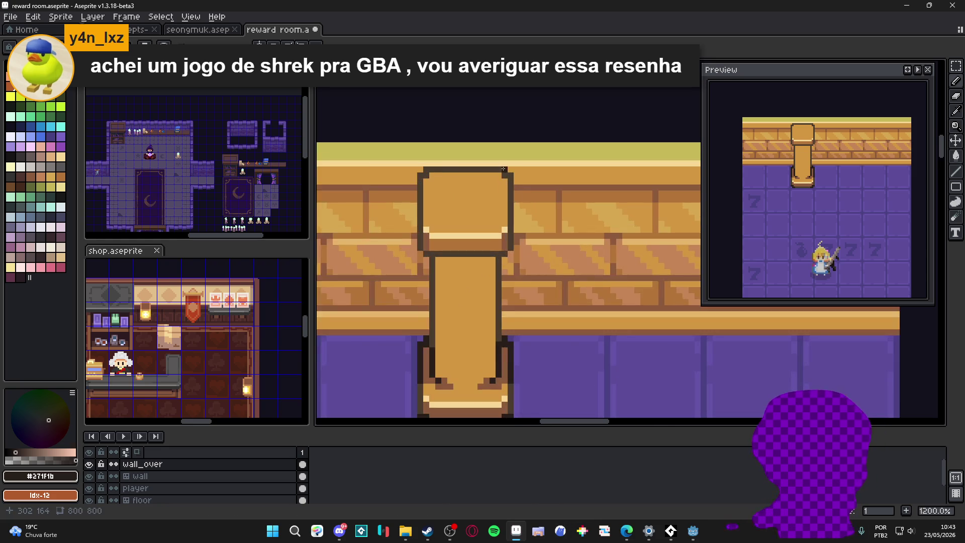
{"action": "scroll", "coordinate": [508, 171], "scroll_direction": "down", "scroll_amount": 4}
{"action": "scroll", "coordinate": [522, 181], "scroll_direction": "up", "scroll_amount": 4}
{"action": "left_click", "coordinate": [521, 181], "text": "alt"}
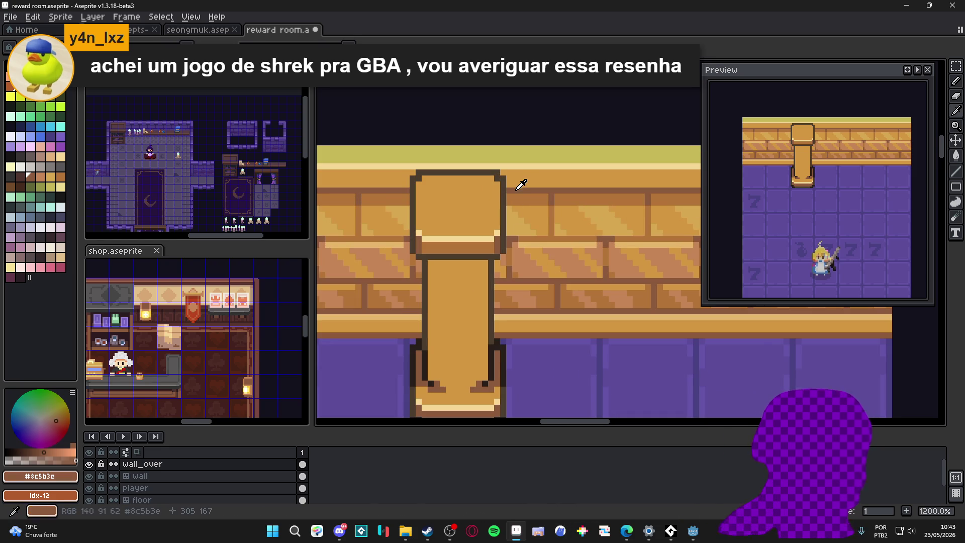
{"action": "mouse_move", "coordinate": [498, 175]}
{"action": "left_mouse_down"}
{"action": "mouse_move", "coordinate": [418, 177]}
{"action": "mouse_move", "coordinate": [413, 235]}
{"action": "left_mouse_up"}
{"action": "scroll", "coordinate": [451, 274], "scroll_direction": "down", "scroll_amount": 5}
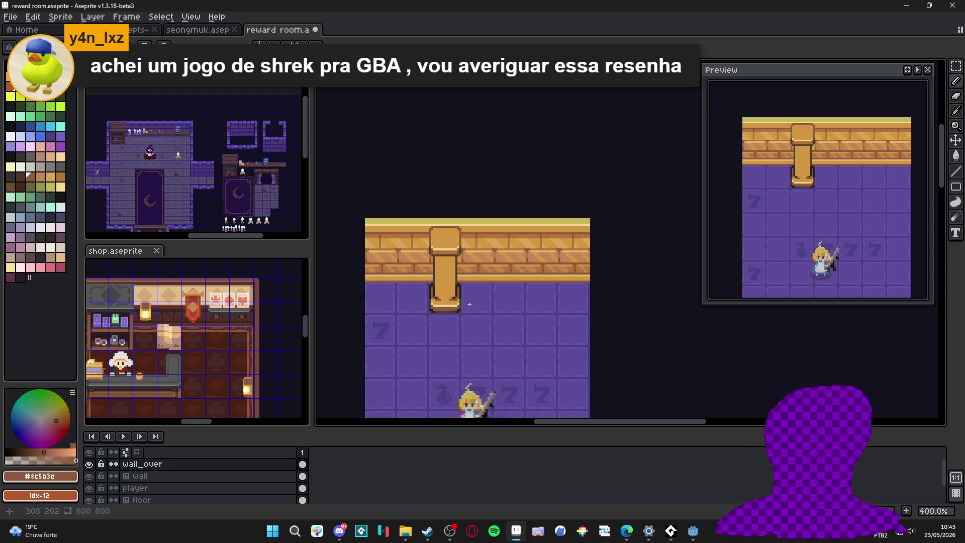
{"action": "scroll", "coordinate": [451, 297], "scroll_direction": "up", "scroll_amount": 6}
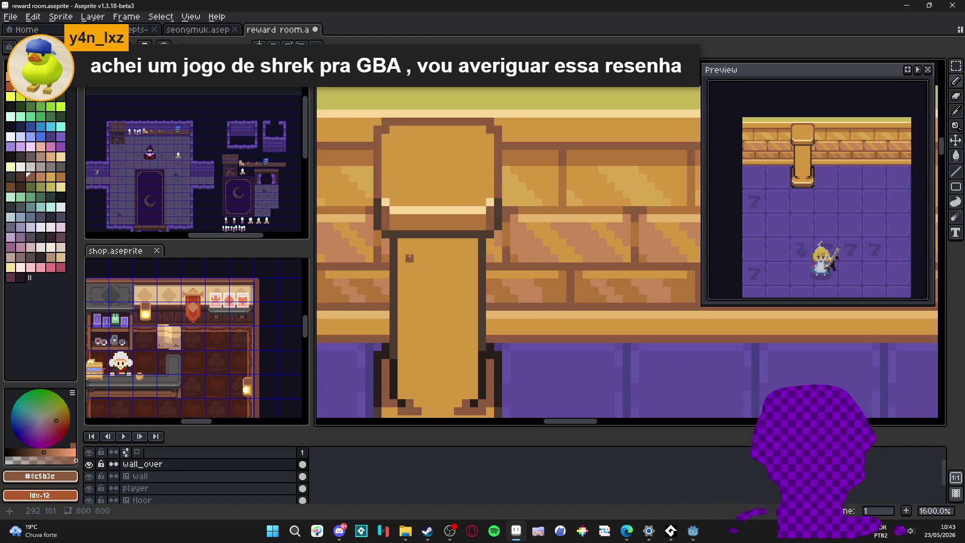
{"action": "key", "text": "ctrl+z"}
{"action": "left_click_drag", "start_coordinate": [398, 251], "coordinate": [483, 249]}
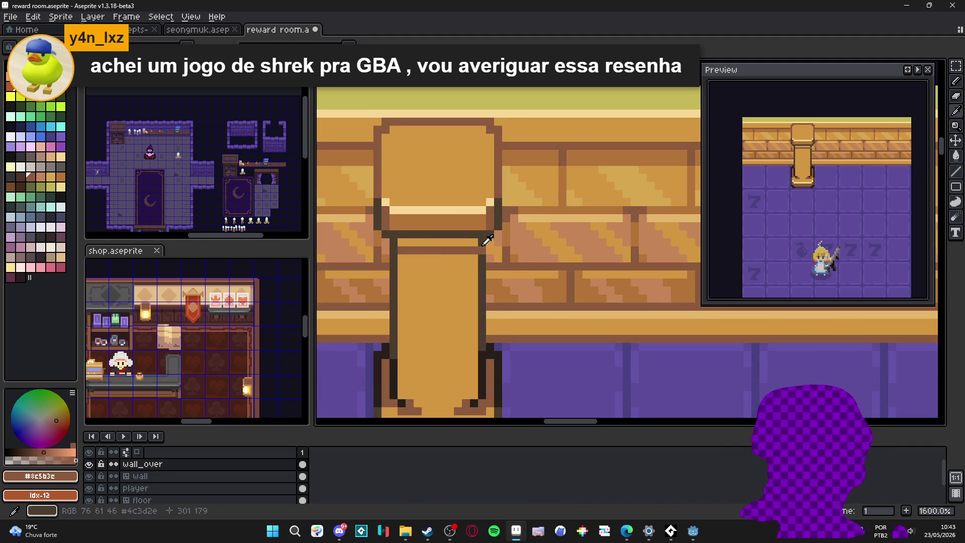
Add a darker orange #b47538 shading line across the pillar below its cap
{"action": "left_click", "coordinate": [474, 250], "text": "alt"}
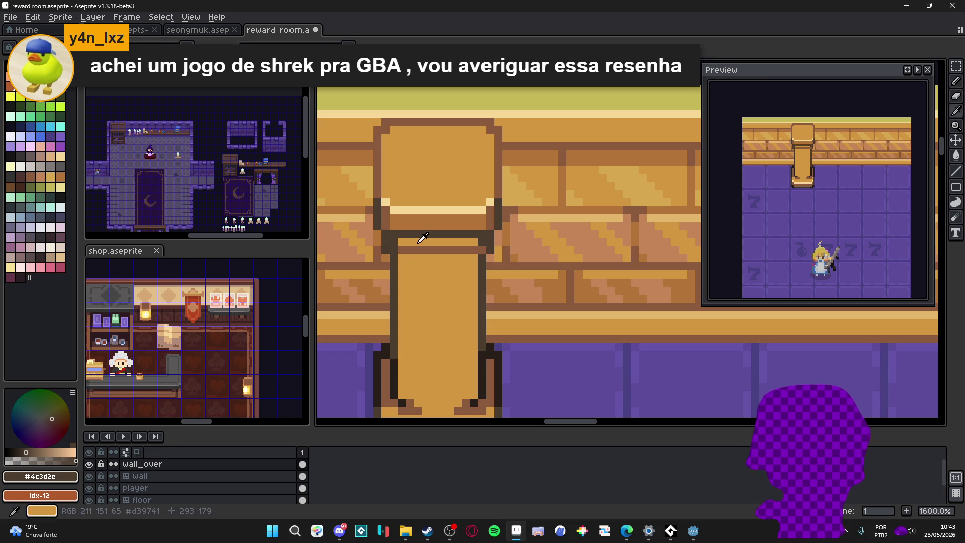
{"action": "left_click", "coordinate": [395, 245], "text": "alt"}
{"action": "left_click", "coordinate": [417, 227], "text": "alt"}
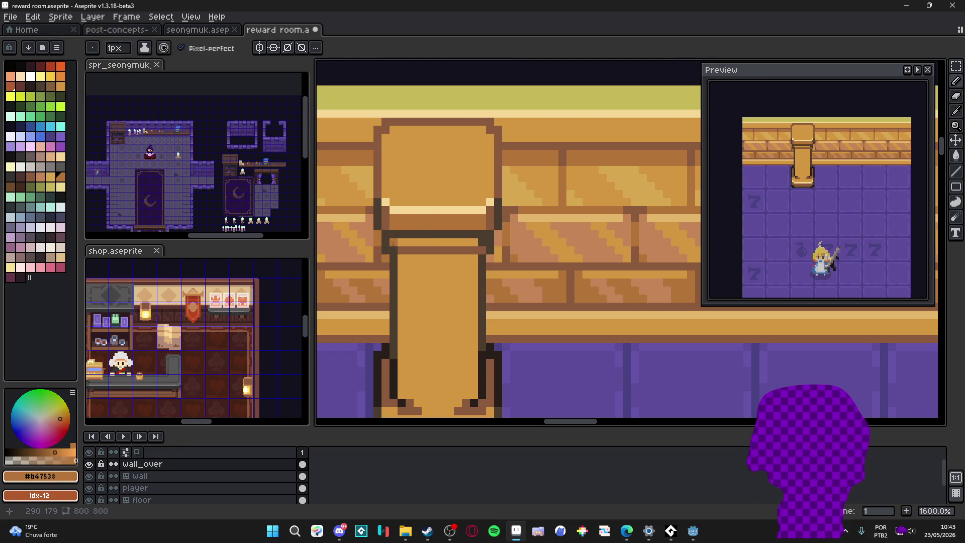
{"action": "left_click_drag", "start_coordinate": [395, 245], "coordinate": [478, 240]}
{"action": "scroll", "coordinate": [478, 240], "scroll_direction": "down", "scroll_amount": 4}
{"action": "scroll", "coordinate": [477, 247], "scroll_direction": "up", "scroll_amount": 4}
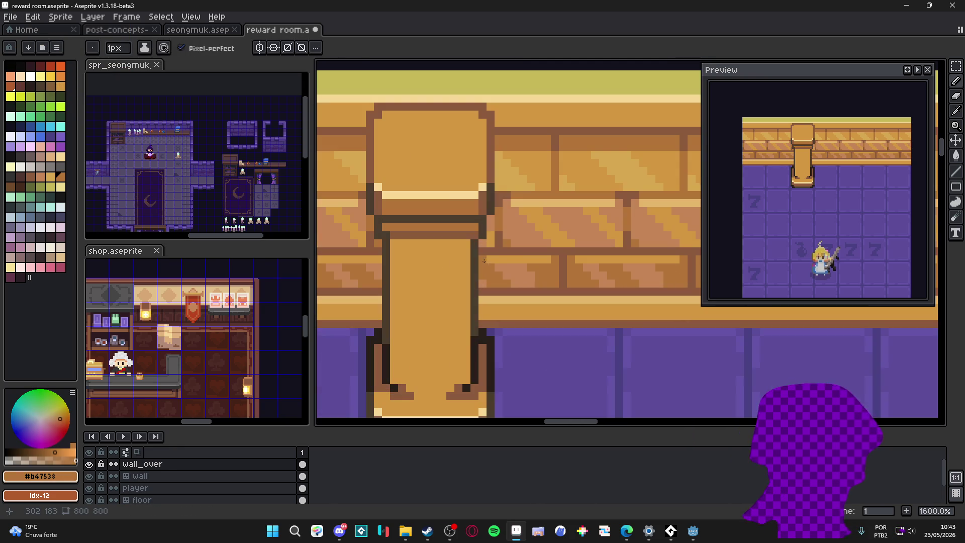
{"action": "left_click", "coordinate": [477, 246], "text": "alt"}
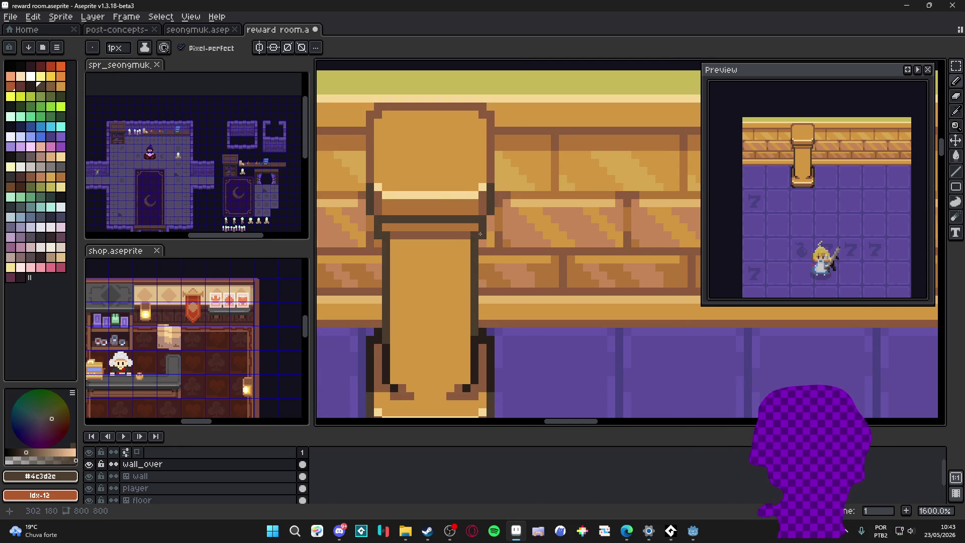
Paint a dark outline pixel and a brown shading line across the pillar foot
{"action": "scroll", "coordinate": [470, 277], "scroll_direction": "down", "scroll_amount": 4}
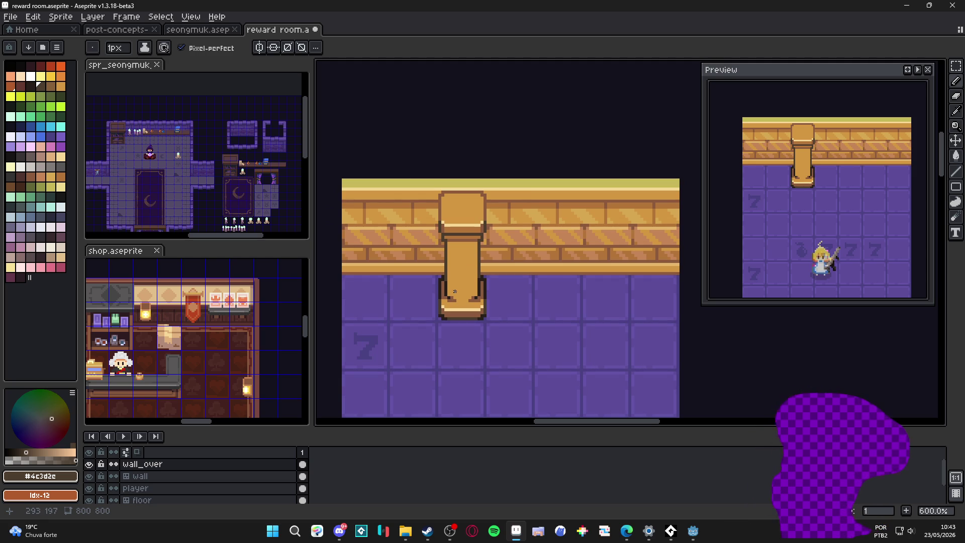
{"action": "scroll", "coordinate": [448, 307], "scroll_direction": "up", "scroll_amount": 4}
{"action": "key", "text": "alt"}
{"action": "left_click", "coordinate": [434, 286], "text": "alt"}
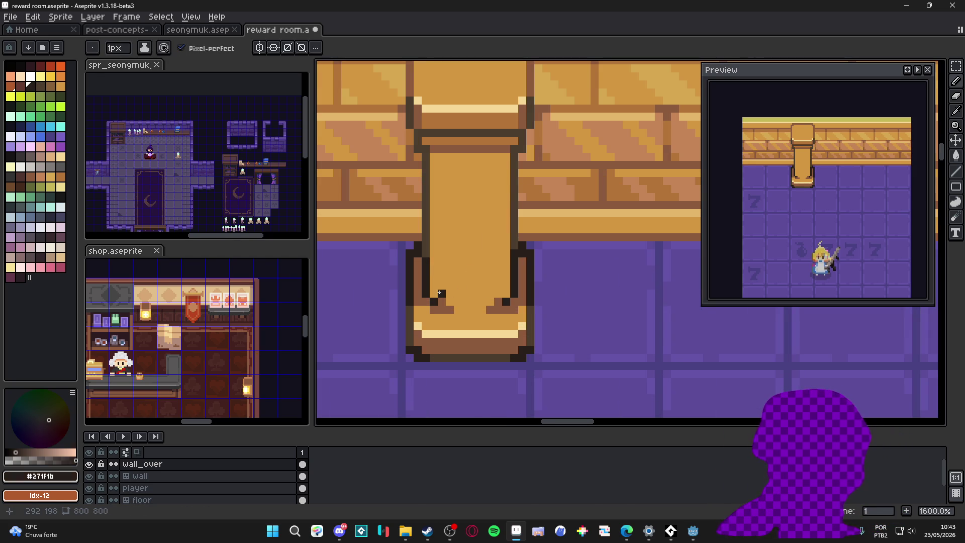
{"action": "left_click", "coordinate": [431, 300], "text": "alt"}
{"action": "left_click", "coordinate": [426, 294], "text": "alt"}
{"action": "left_click", "coordinate": [433, 302]}
{"action": "left_click", "coordinate": [447, 299], "text": "alt"}
{"action": "left_click_drag", "start_coordinate": [442, 293], "coordinate": [500, 295]}
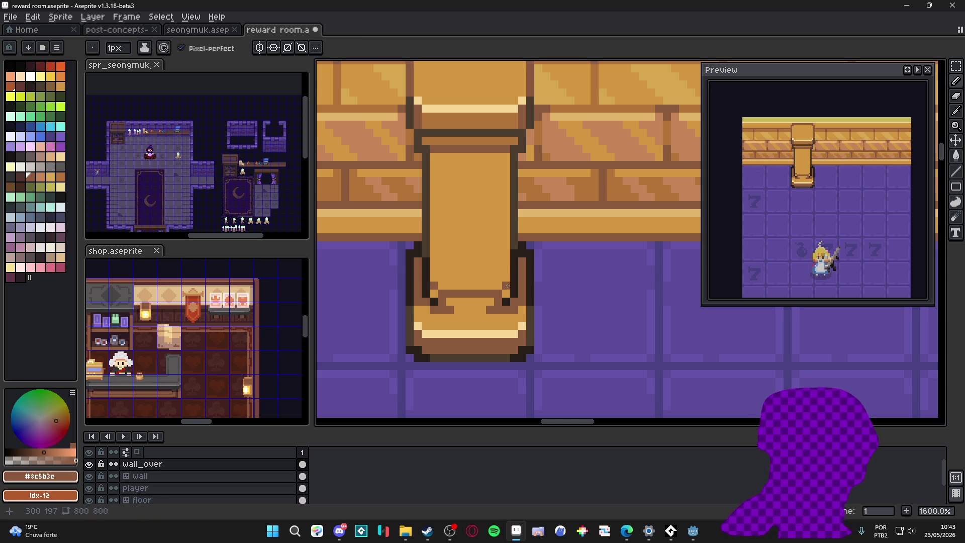
Add a dark foot pixel, cover a stray outline pixel in tan, and extend the left outline down
{"action": "left_click", "coordinate": [509, 288], "text": "alt"}
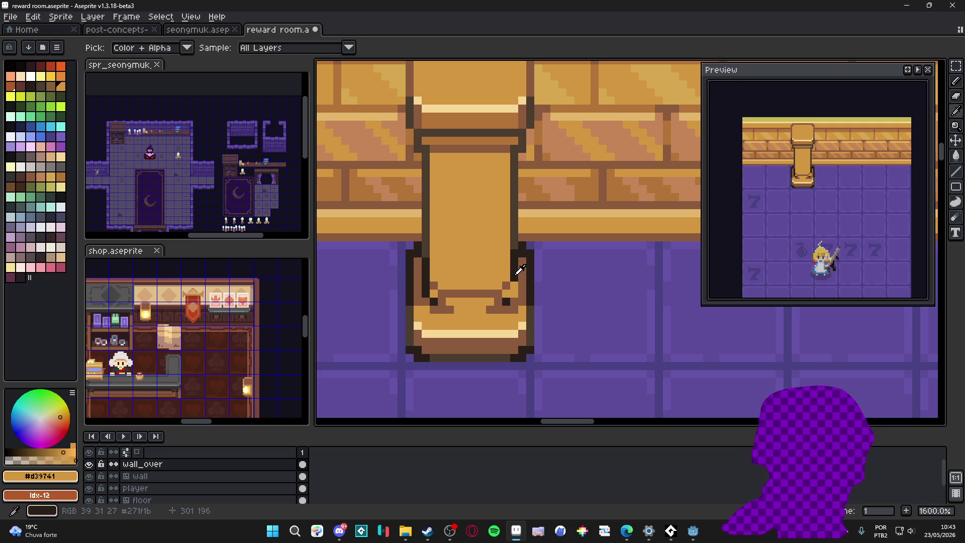
{"action": "left_click", "coordinate": [521, 275], "text": "alt"}
{"action": "left_click", "coordinate": [515, 300]}
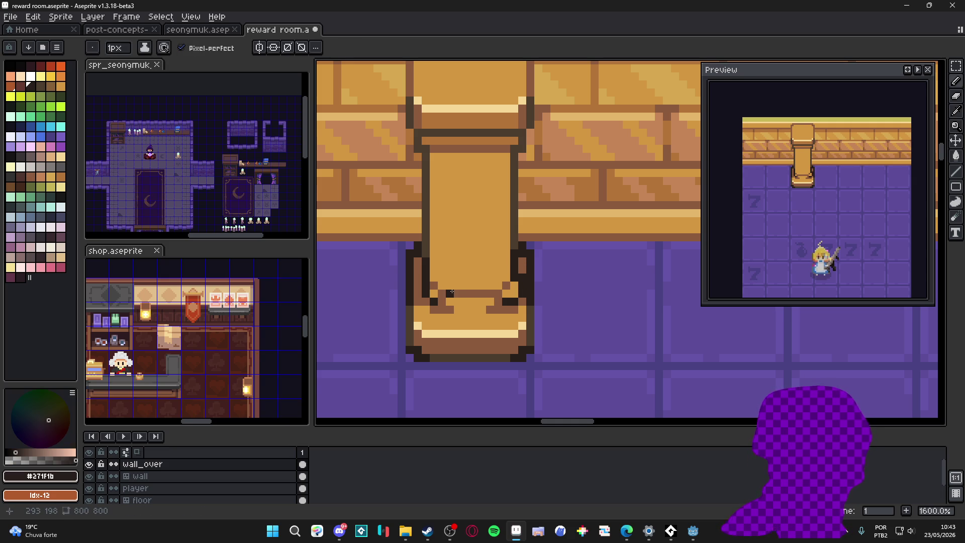
{"action": "left_click", "coordinate": [432, 284], "text": "alt"}
{"action": "left_click", "coordinate": [425, 285]}
{"action": "left_click", "coordinate": [418, 281], "text": "alt"}
{"action": "left_click_drag", "start_coordinate": [418, 281], "coordinate": [421, 292]}
Try a brown pixel on the foot, then undo the stray marks between the pillar's legs
{"action": "scroll", "coordinate": [502, 300], "scroll_direction": "down", "scroll_amount": 4}
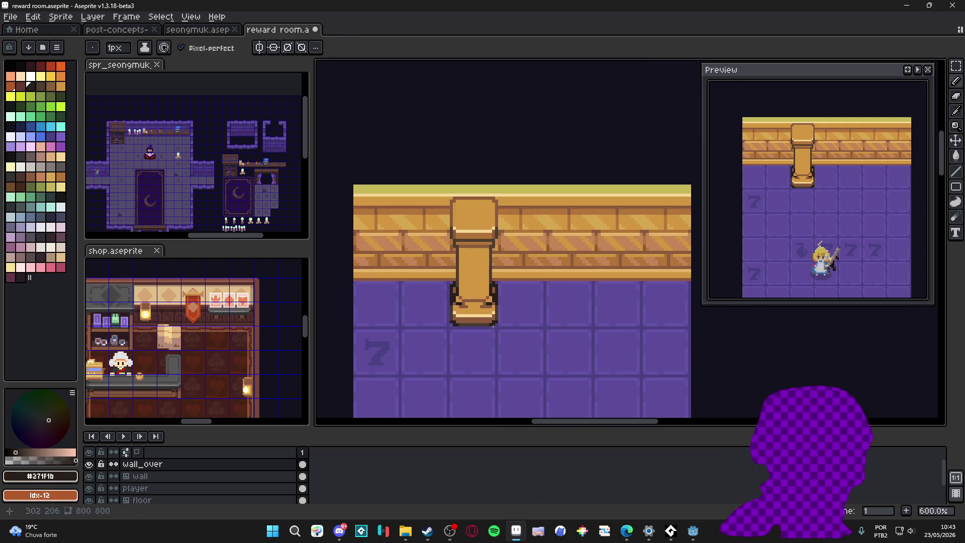
{"action": "scroll", "coordinate": [487, 308], "scroll_direction": "up", "scroll_amount": 4}
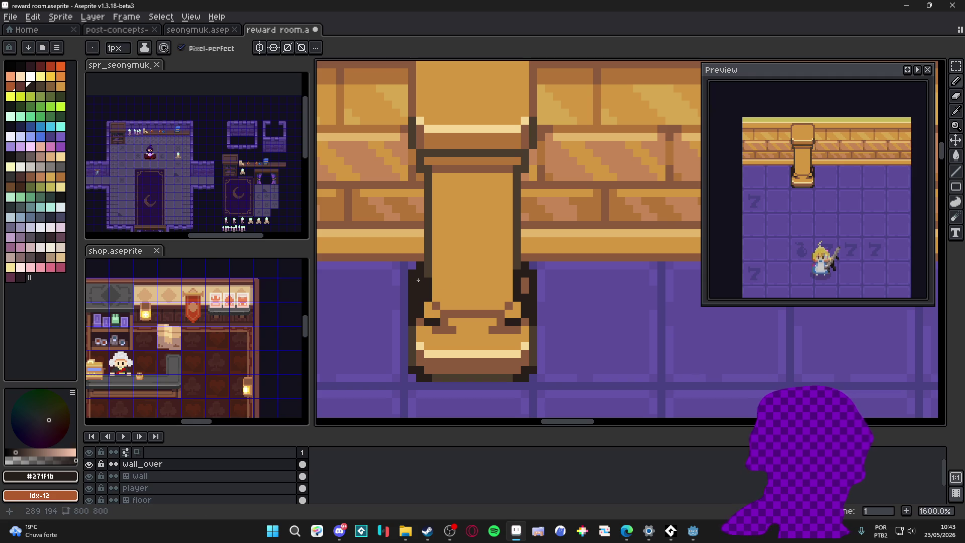
{"action": "scroll", "coordinate": [522, 280], "scroll_direction": "down", "scroll_amount": 4}
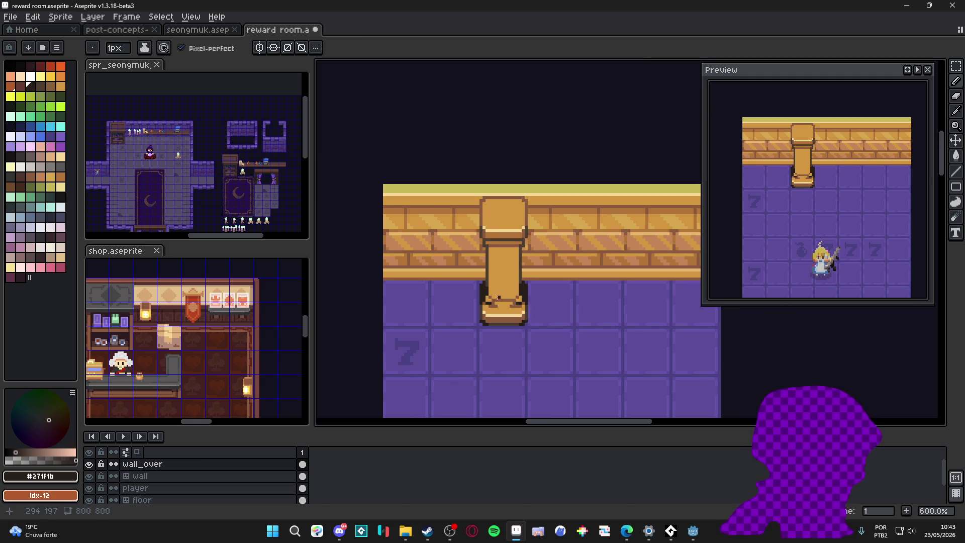
{"action": "scroll", "coordinate": [499, 301], "scroll_direction": "up", "scroll_amount": 5}
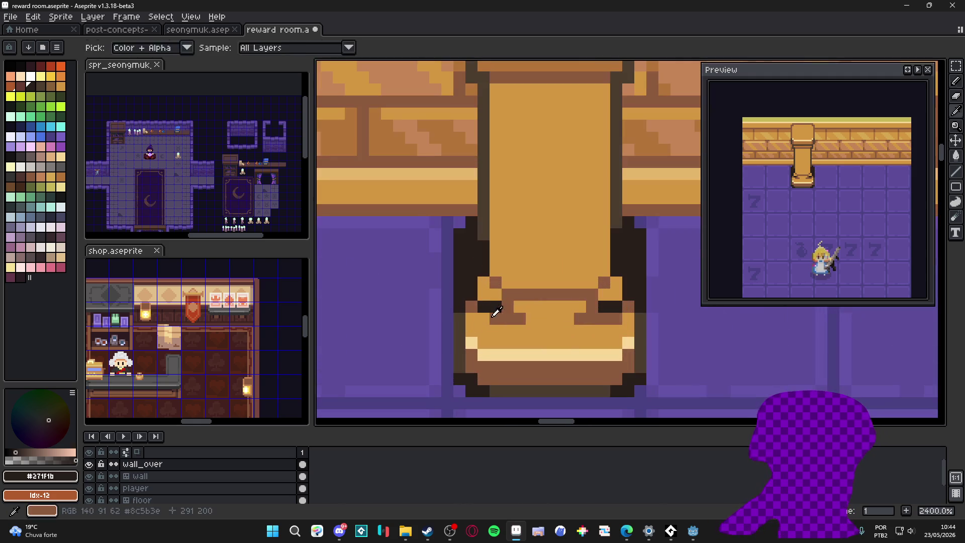
{"action": "left_click", "coordinate": [508, 317], "text": "alt"}
{"action": "left_click", "coordinate": [544, 270]}
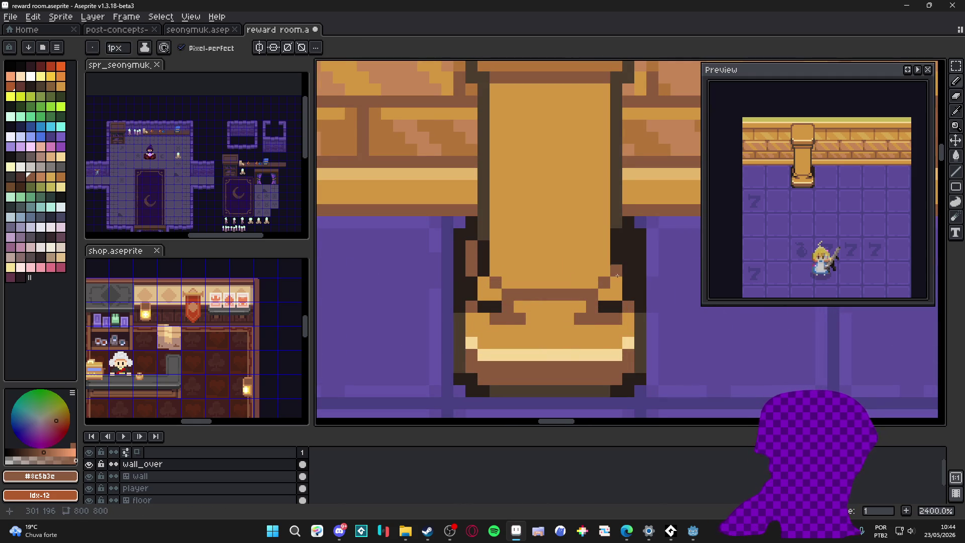
{"action": "key", "text": "ctrl+z"}
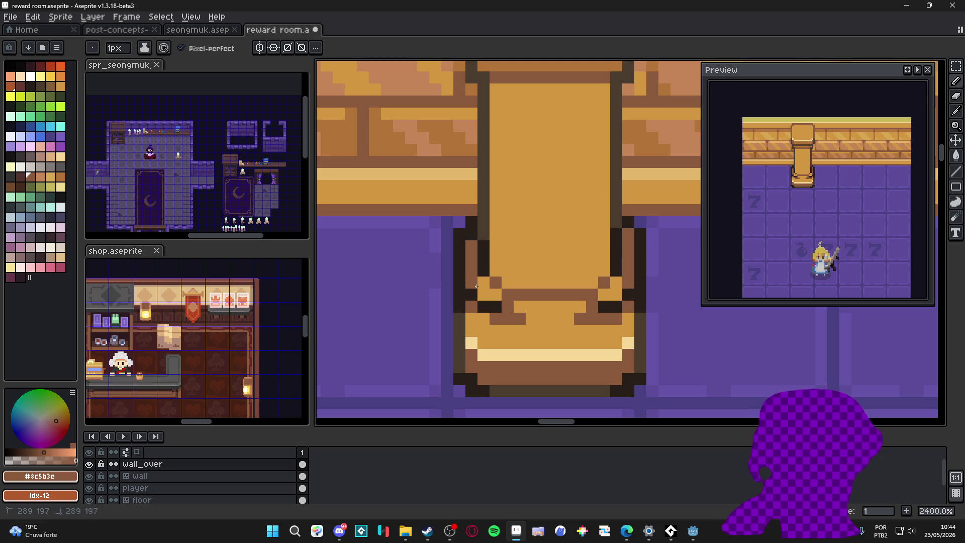
{"action": "scroll", "coordinate": [568, 319], "scroll_direction": "down", "scroll_amount": 5}
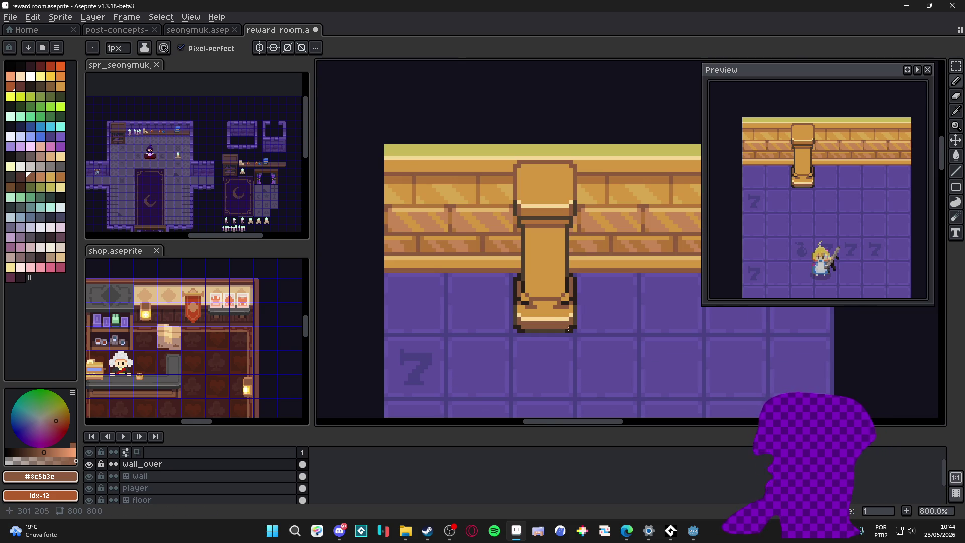
{"action": "key", "text": "ctrl+z"}
{"action": "key", "text": "v"}
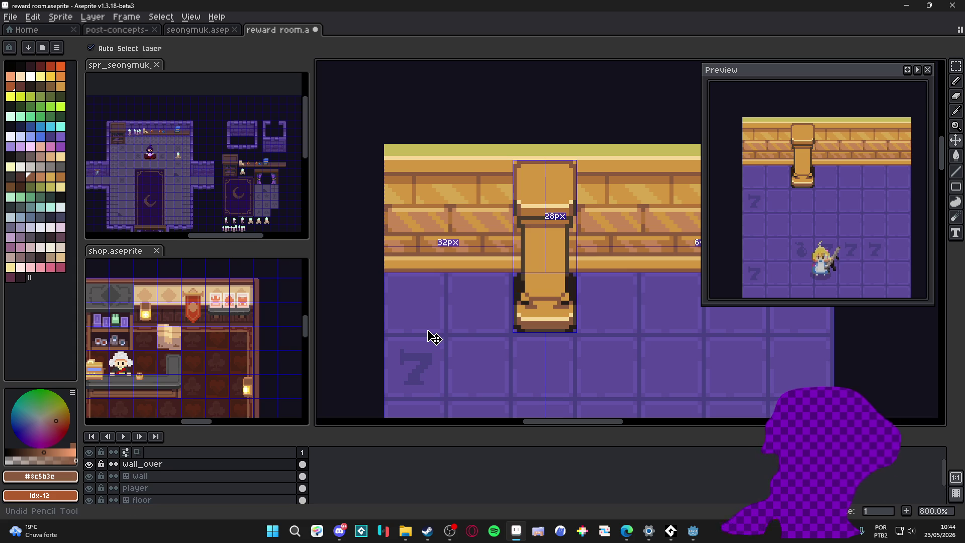
{"action": "key", "text": "ctrl+z"}
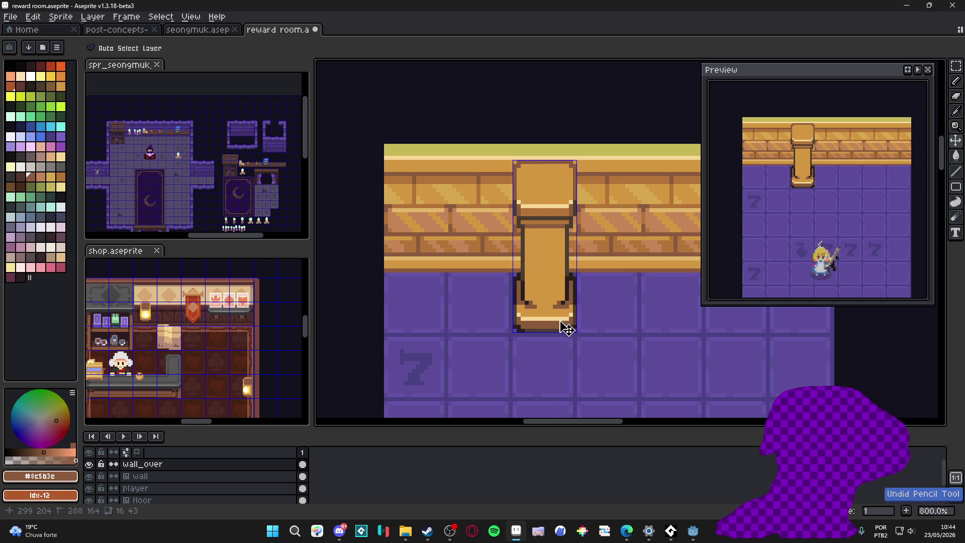
Try dark outline pixels on the foot, undoing them to leave one dark #271f1b pixel
{"action": "key", "text": "b"}
{"action": "scroll", "coordinate": [525, 300], "scroll_direction": "up", "scroll_amount": 5}
{"action": "left_click", "coordinate": [525, 285], "text": "alt"}
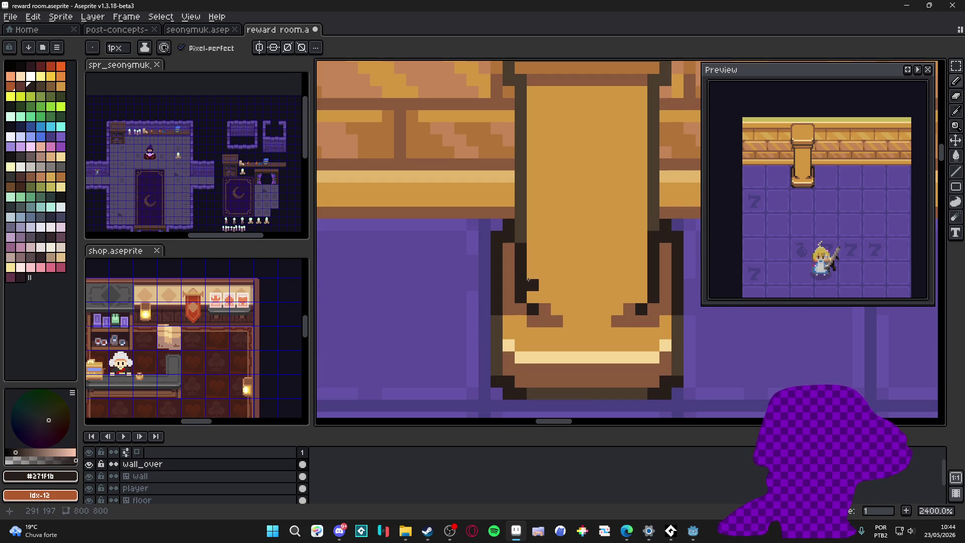
{"action": "key", "text": "ctrl+z"}
{"action": "key", "text": "ctrl+z"}
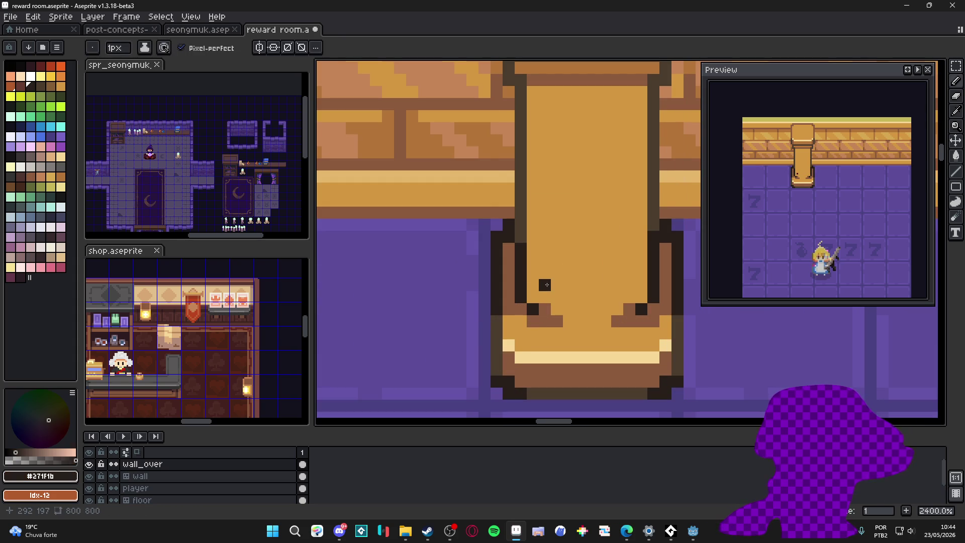
{"action": "left_click", "coordinate": [642, 285], "text": "shift"}
{"action": "key", "text": "ctrl+z"}
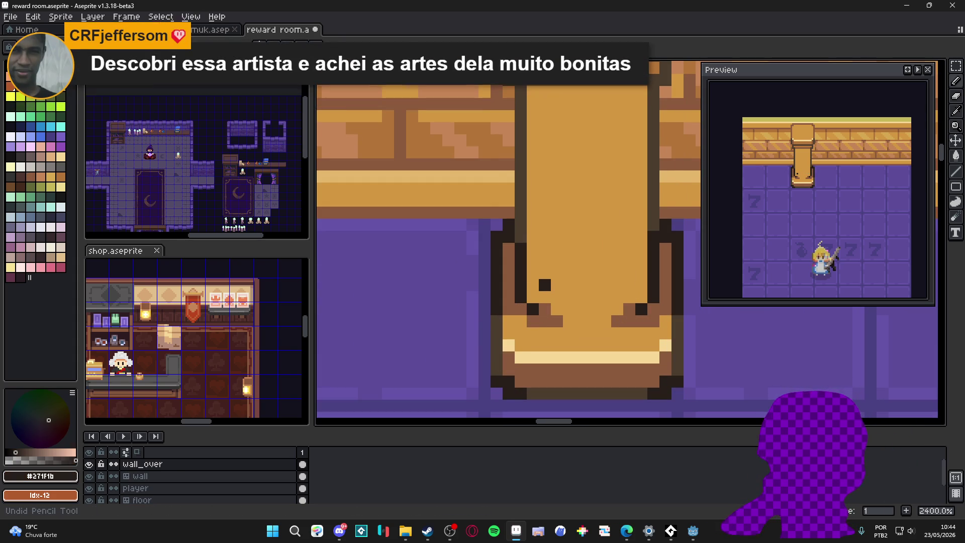
{"action": "scroll", "coordinate": [566, 323], "scroll_direction": "down", "scroll_amount": 6}
{"action": "scroll", "coordinate": [566, 322], "scroll_direction": "down", "scroll_amount": 3}
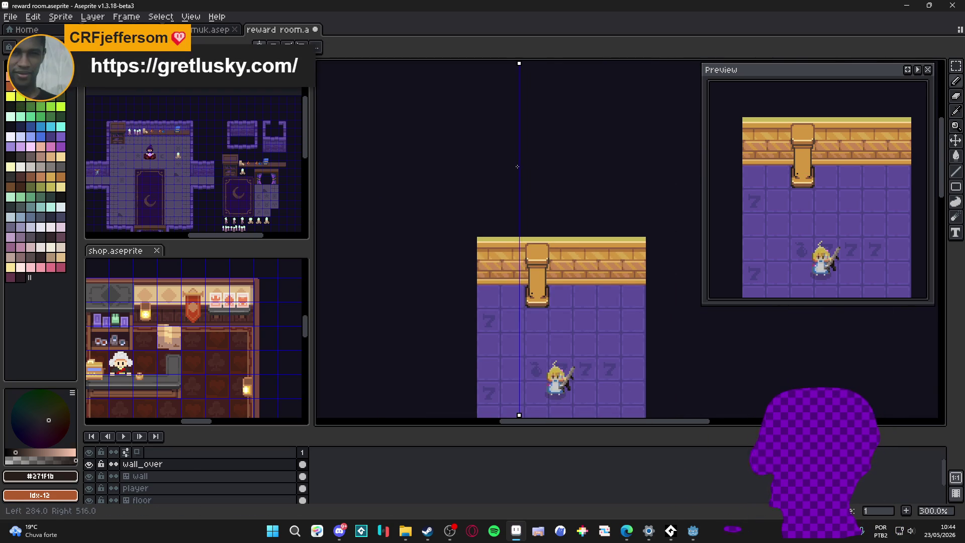
Centre the vertical symmetry axis on the pillar and draw a mirrored dark line across its base
{"action": "scroll", "coordinate": [526, 243], "scroll_direction": "up", "scroll_amount": 4}
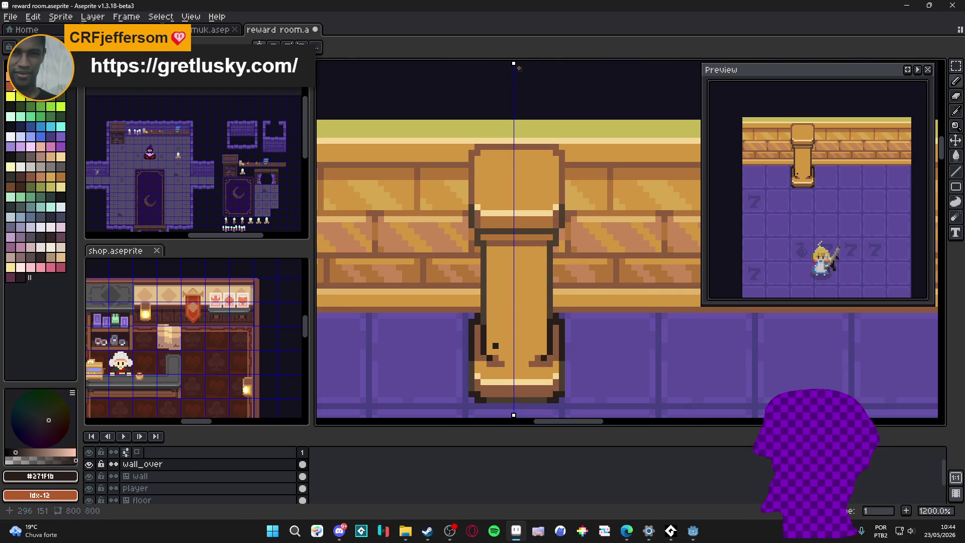
{"action": "left_click_drag", "start_coordinate": [513, 64], "coordinate": [517, 63]}
{"action": "left_click", "coordinate": [508, 219]}
{"action": "left_click_drag", "start_coordinate": [495, 345], "coordinate": [530, 347]}
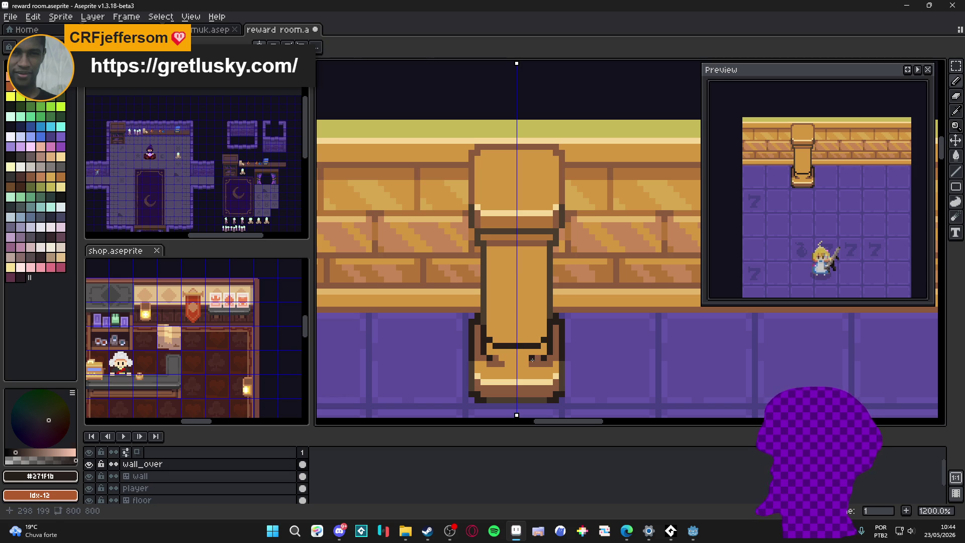
Turn the base's dark line into a light highlight band with tan pixels beneath it
{"action": "left_click", "coordinate": [532, 359], "text": "alt"}
{"action": "left_click", "coordinate": [491, 351]}
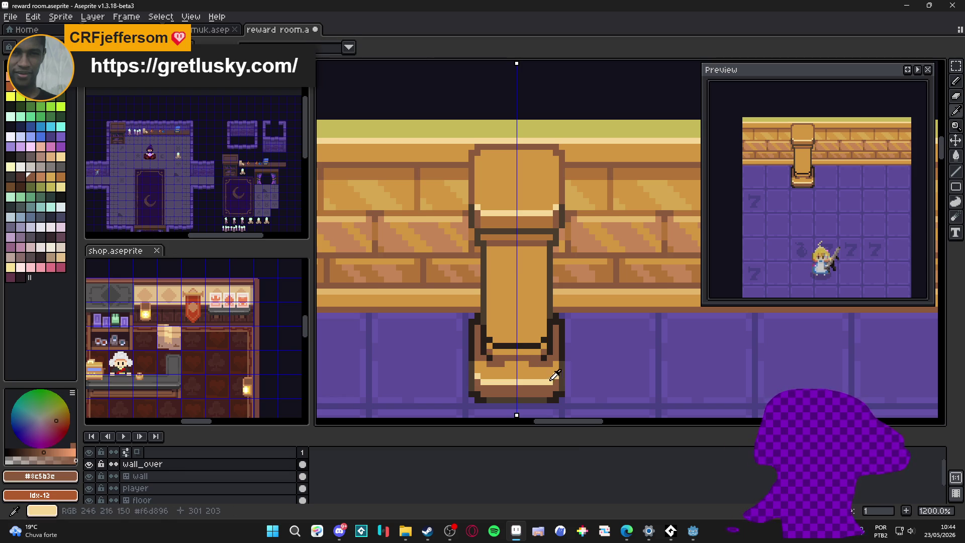
{"action": "left_click", "coordinate": [553, 374], "text": "alt"}
{"action": "left_click_drag", "start_coordinate": [495, 346], "coordinate": [518, 346]}
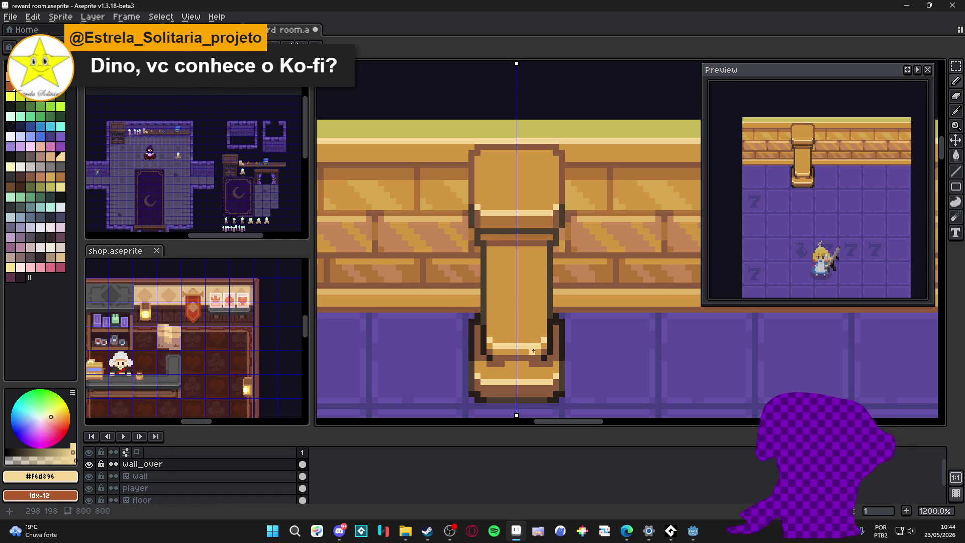
{"action": "left_click", "coordinate": [541, 351], "text": "alt"}
{"action": "left_click", "coordinate": [541, 356]}
{"action": "left_click_drag", "start_coordinate": [541, 357], "coordinate": [498, 358]}
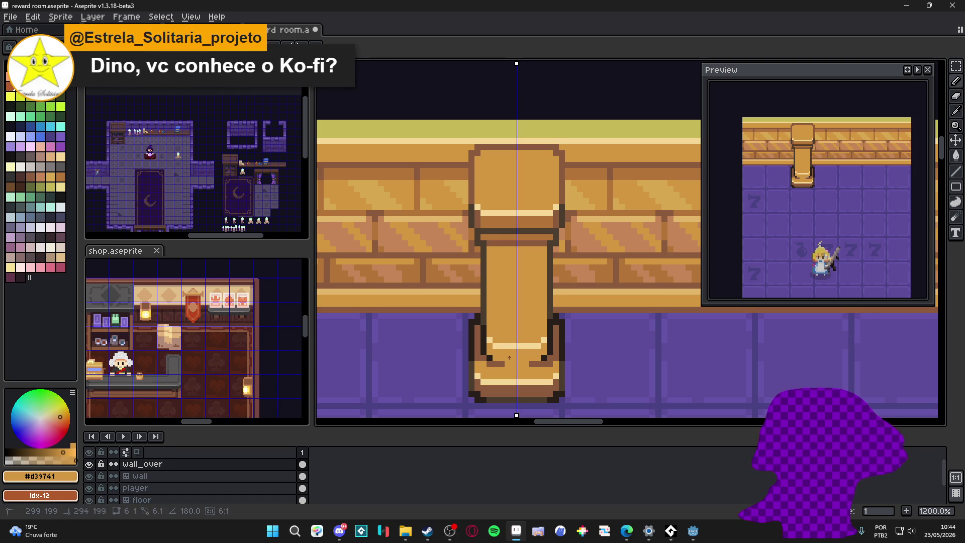
Add a mirrored brown shading band on the base and brown #8c5b3e vertical grooves down the column
{"action": "left_click", "coordinate": [497, 358], "text": "alt"}
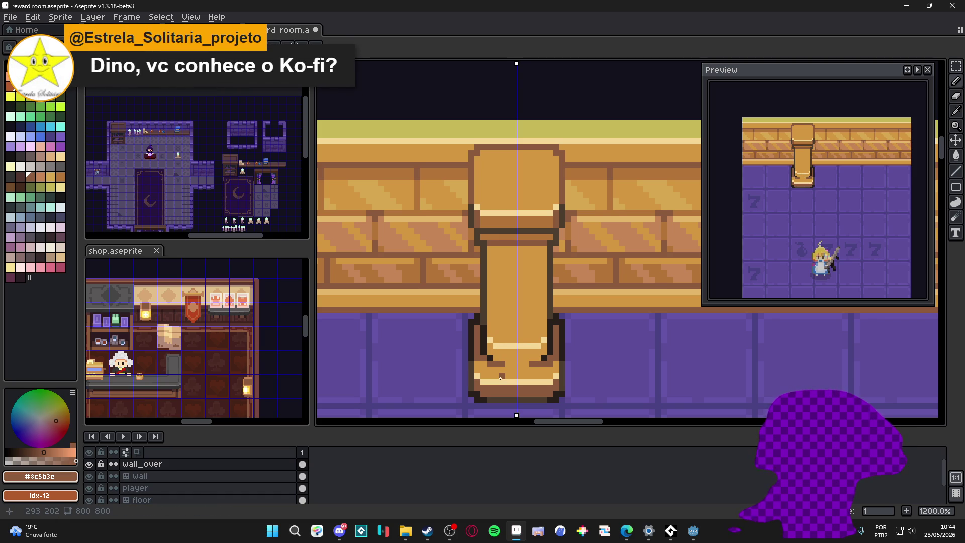
{"action": "left_click", "coordinate": [489, 355]}
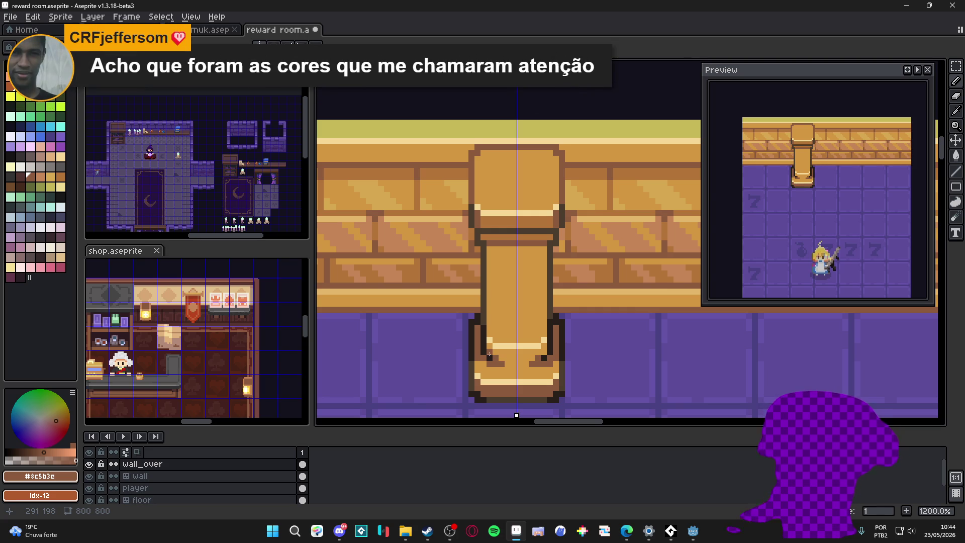
{"action": "left_click_drag", "start_coordinate": [504, 360], "coordinate": [525, 358]}
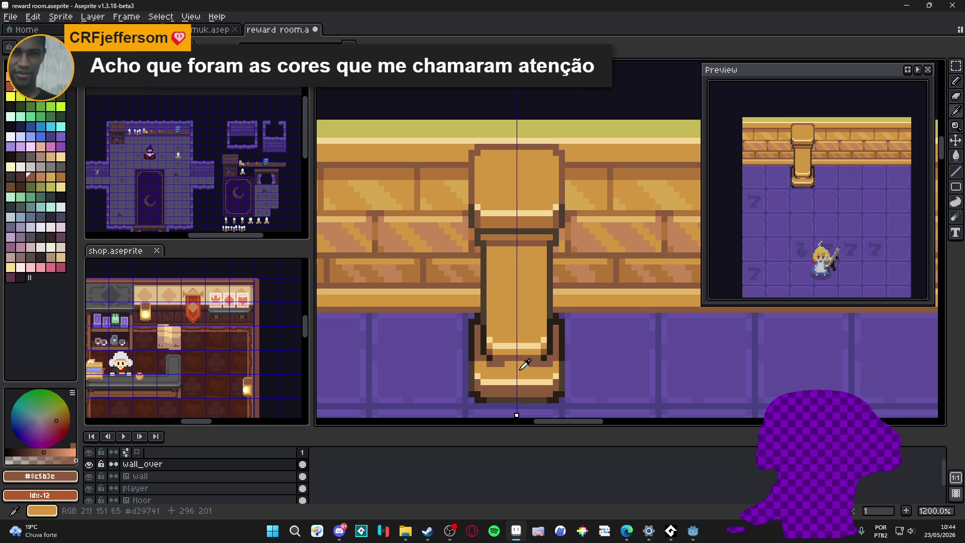
{"action": "left_click", "coordinate": [514, 366], "text": "alt"}
{"action": "left_click", "coordinate": [492, 366]}
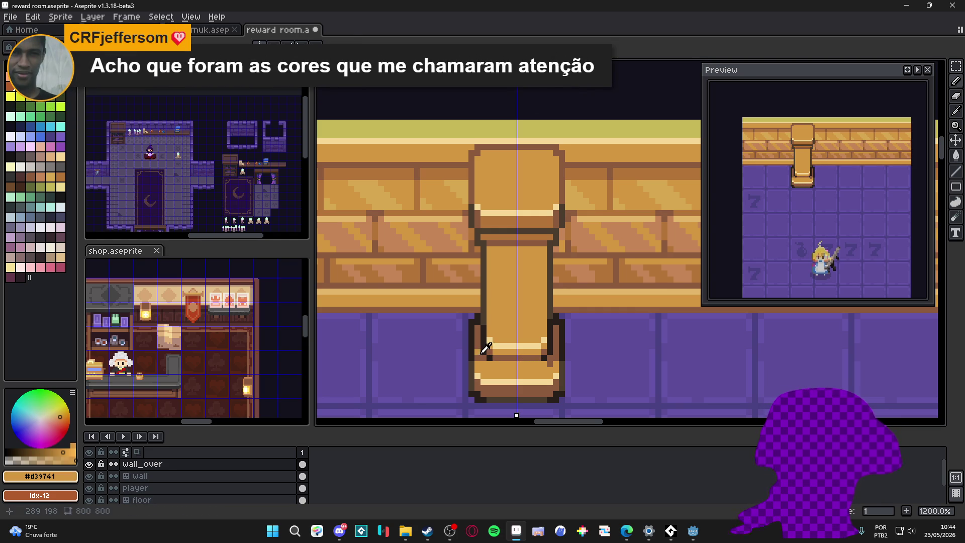
{"action": "left_click", "coordinate": [480, 356], "text": "alt"}
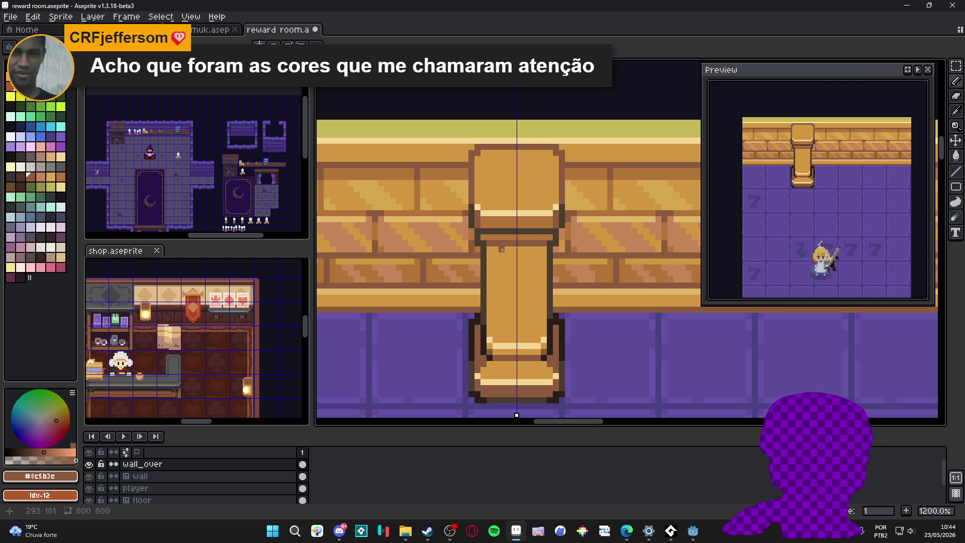
{"action": "left_click_drag", "start_coordinate": [499, 254], "coordinate": [500, 342]}
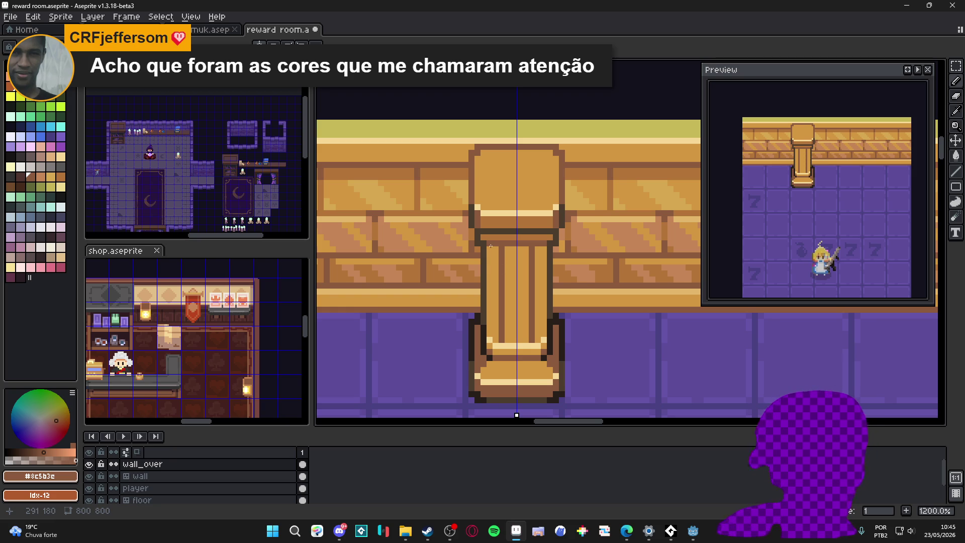
Extend the column's vertical grooves and add a short dark line at the stripe top
{"action": "left_click_drag", "start_coordinate": [494, 256], "coordinate": [498, 335]}
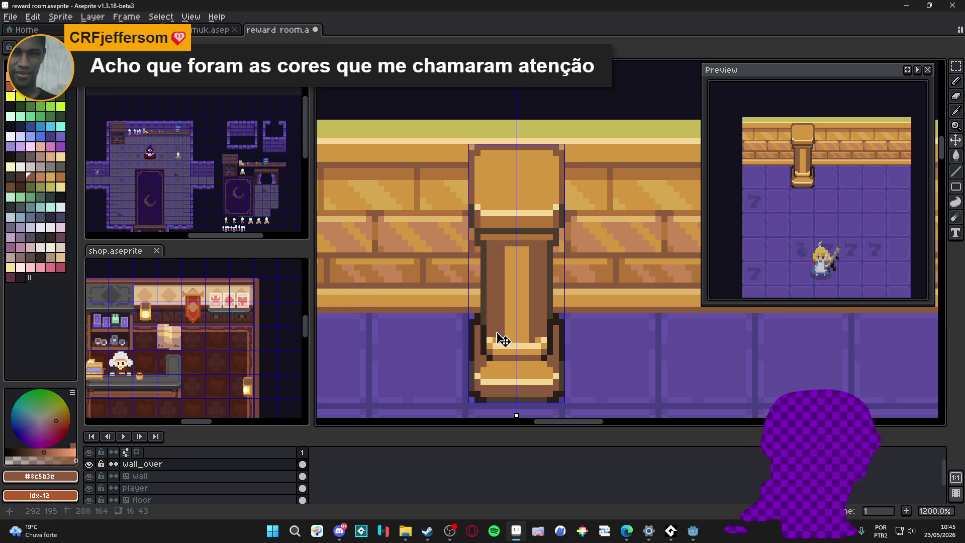
{"action": "left_click", "coordinate": [490, 245], "text": "alt"}
{"action": "left_click_drag", "start_coordinate": [503, 244], "coordinate": [503, 252]}
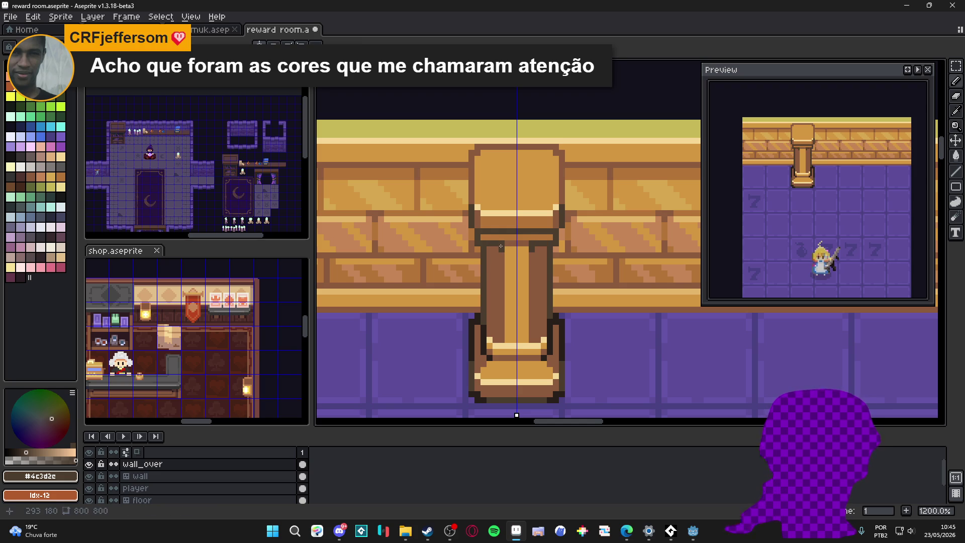
{"action": "left_click", "coordinate": [513, 247], "text": "alt"}
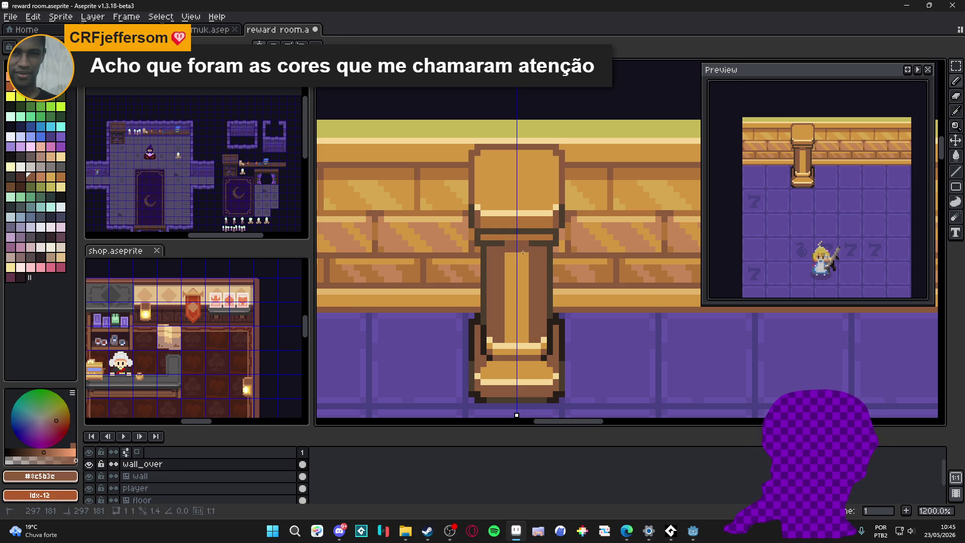
{"action": "left_click", "coordinate": [501, 267], "text": "alt"}
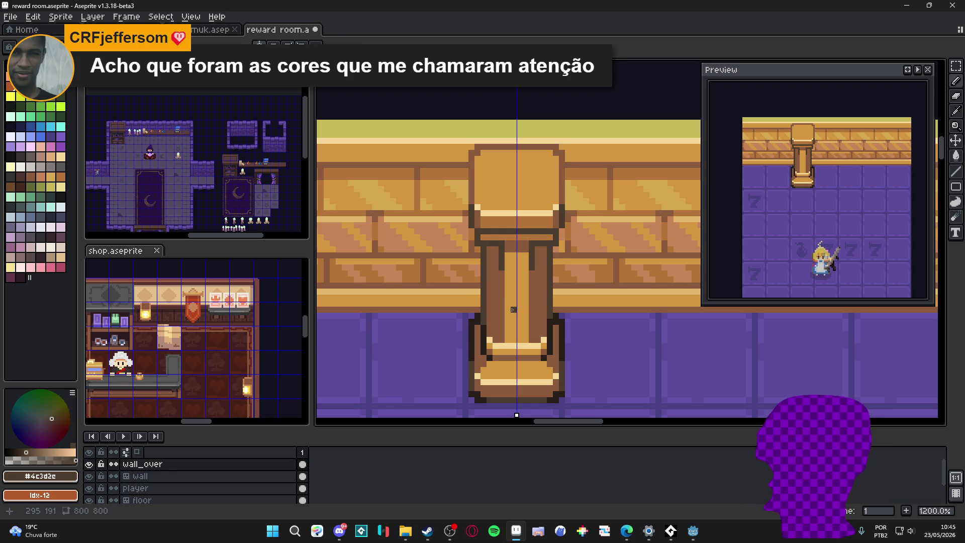
{"action": "left_click", "coordinate": [501, 327], "text": "alt"}
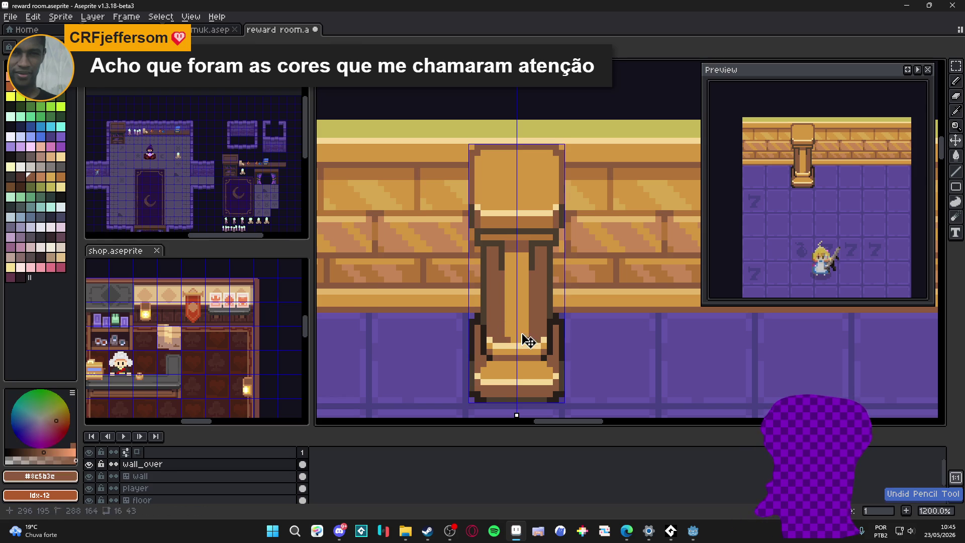
Tone the column base's cream highlight pixels down to golden tan and brown
{"action": "scroll", "coordinate": [523, 329], "scroll_direction": "up", "scroll_amount": 3}
{"action": "left_click", "coordinate": [503, 354], "text": "alt"}
{"action": "left_click", "coordinate": [567, 356]}
{"action": "left_click", "coordinate": [493, 356]}
{"action": "left_click", "coordinate": [481, 344]}
{"action": "left_click", "coordinate": [591, 344]}
{"action": "left_click", "coordinate": [482, 367], "text": "alt"}
{"action": "left_click", "coordinate": [494, 368]}
{"action": "left_click", "coordinate": [506, 368]}
{"action": "left_click", "coordinate": [578, 368]}
{"action": "left_click", "coordinate": [481, 356]}
{"action": "left_click", "coordinate": [591, 355]}
Add grey-brown pixels and a near-black outline row along the bottom of the column base
{"action": "scroll", "coordinate": [530, 341], "scroll_direction": "down", "scroll_amount": 2}
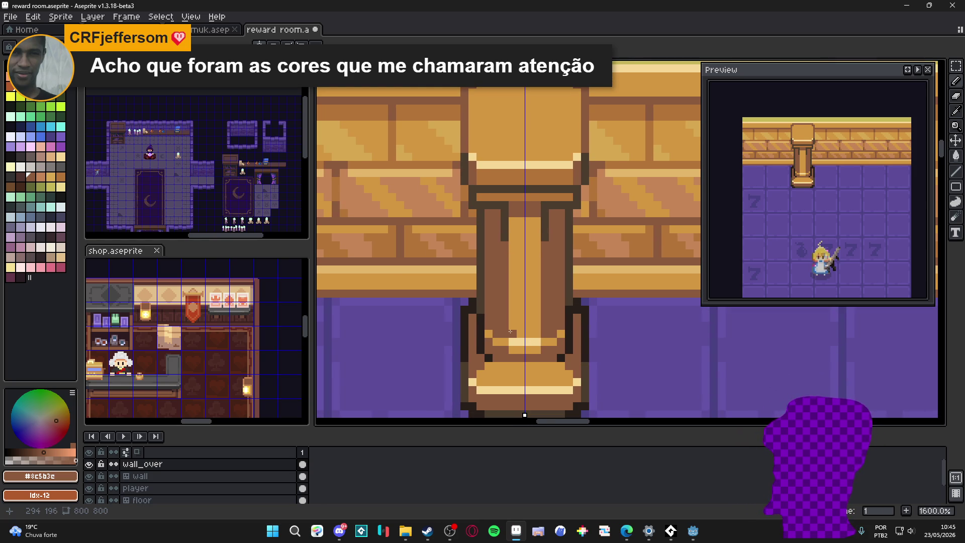
{"action": "scroll", "coordinate": [512, 332], "scroll_direction": "up", "scroll_amount": 2}
{"action": "left_click", "coordinate": [488, 325], "text": "alt"}
{"action": "left_click", "coordinate": [596, 325]}
{"action": "left_click", "coordinate": [500, 336]}
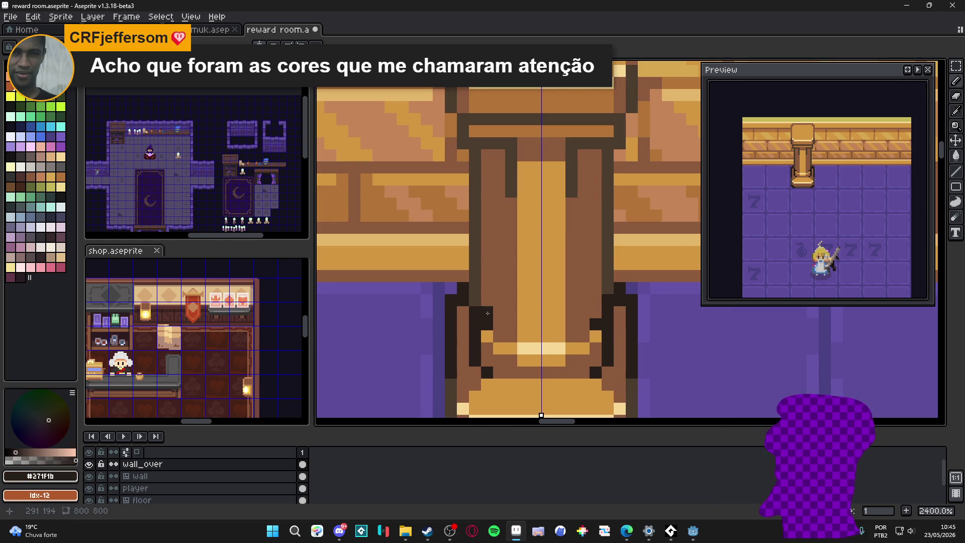
{"action": "left_click", "coordinate": [478, 295], "text": "alt"}
{"action": "left_click", "coordinate": [487, 324]}
{"action": "left_click", "coordinate": [499, 336]}
{"action": "left_click", "coordinate": [583, 336]}
{"action": "left_click", "coordinate": [572, 337]}
{"action": "left_click", "coordinate": [560, 336], "text": "alt"}
{"action": "left_click_drag", "start_coordinate": [559, 337], "coordinate": [537, 336]}
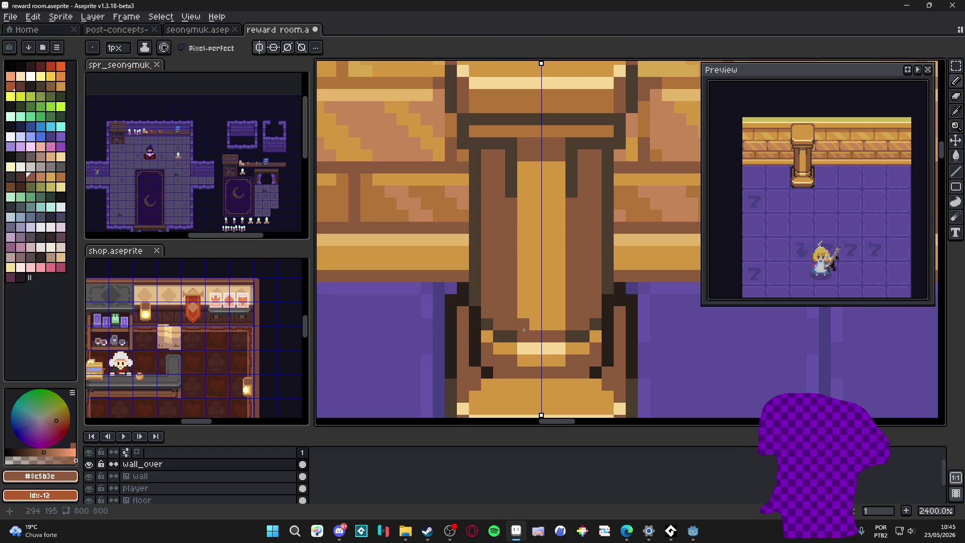
Repaint the pillar's column base with golden and darker brown pixels
{"action": "scroll", "coordinate": [524, 330], "scroll_direction": "down", "scroll_amount": 4}
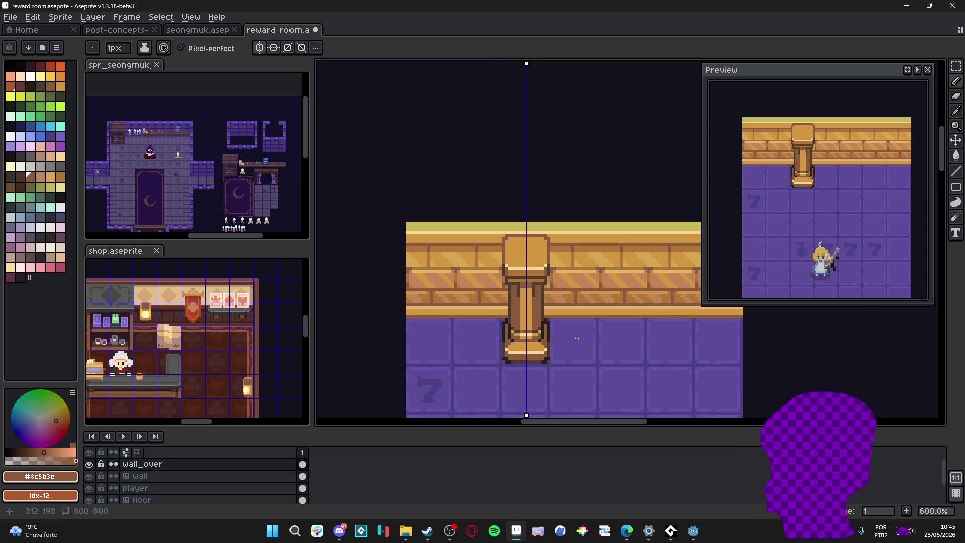
{"action": "scroll", "coordinate": [533, 338], "scroll_direction": "up", "scroll_amount": 3}
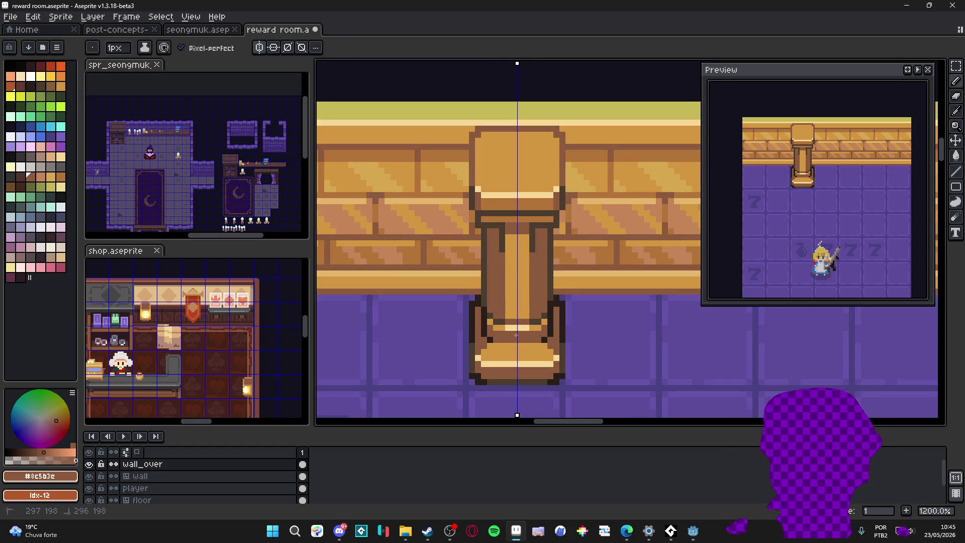
{"action": "scroll", "coordinate": [532, 336], "scroll_direction": "up", "scroll_amount": 1}
{"action": "left_click", "coordinate": [525, 341], "text": "alt"}
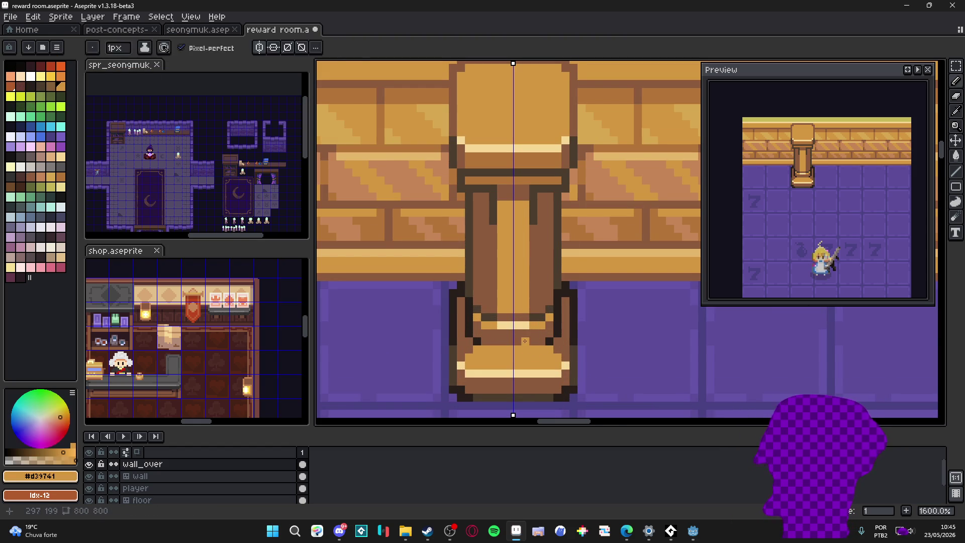
{"action": "left_click_drag", "start_coordinate": [525, 341], "coordinate": [497, 342]}
{"action": "left_click", "coordinate": [534, 341], "text": "alt"}
{"action": "scroll", "coordinate": [505, 349], "scroll_direction": "down", "scroll_amount": 1}
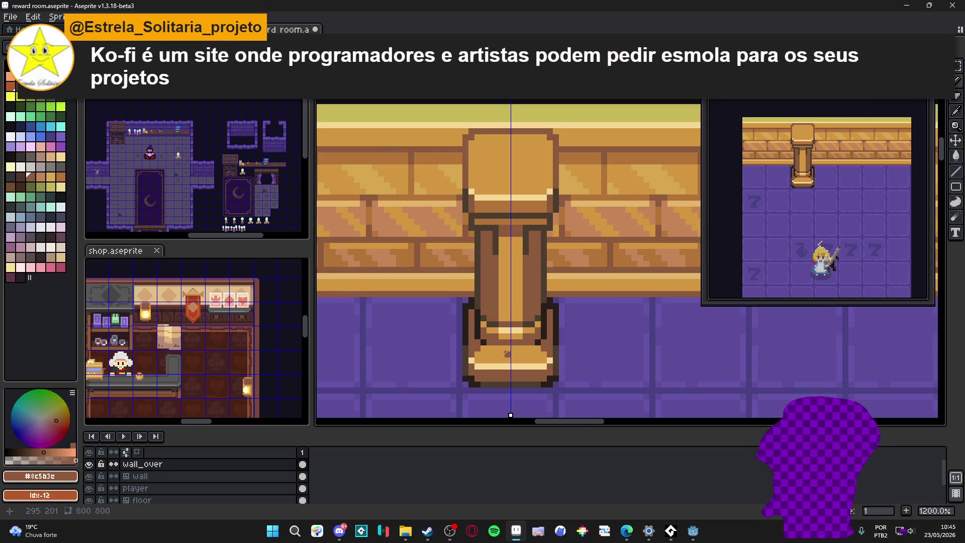
{"action": "scroll", "coordinate": [507, 354], "scroll_direction": "up", "scroll_amount": 3}
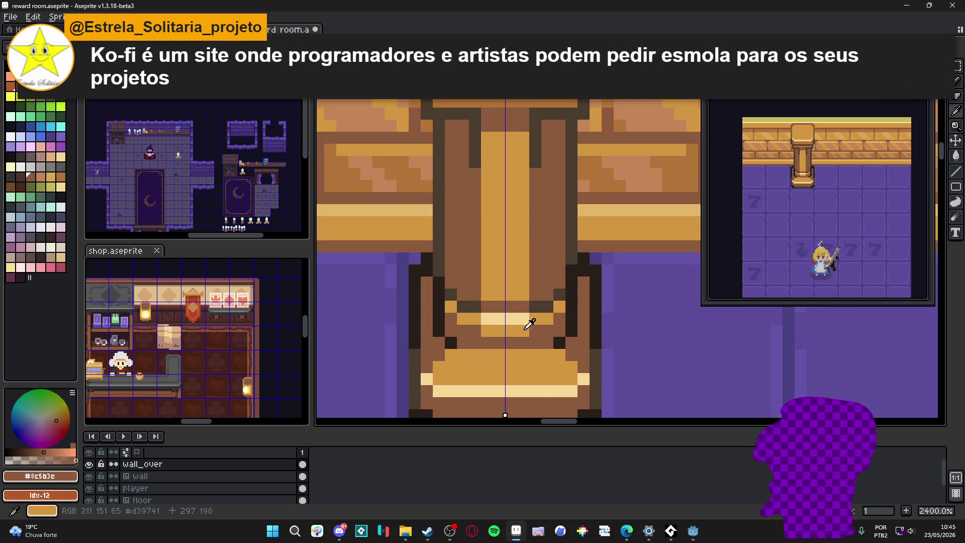
{"action": "left_click", "coordinate": [528, 325], "text": "alt"}
{"action": "left_click", "coordinate": [524, 341]}
Draw a dark rectangular outline inside the pillar top with mid brown, then undo it
{"action": "scroll", "coordinate": [530, 338], "scroll_direction": "down", "scroll_amount": 5}
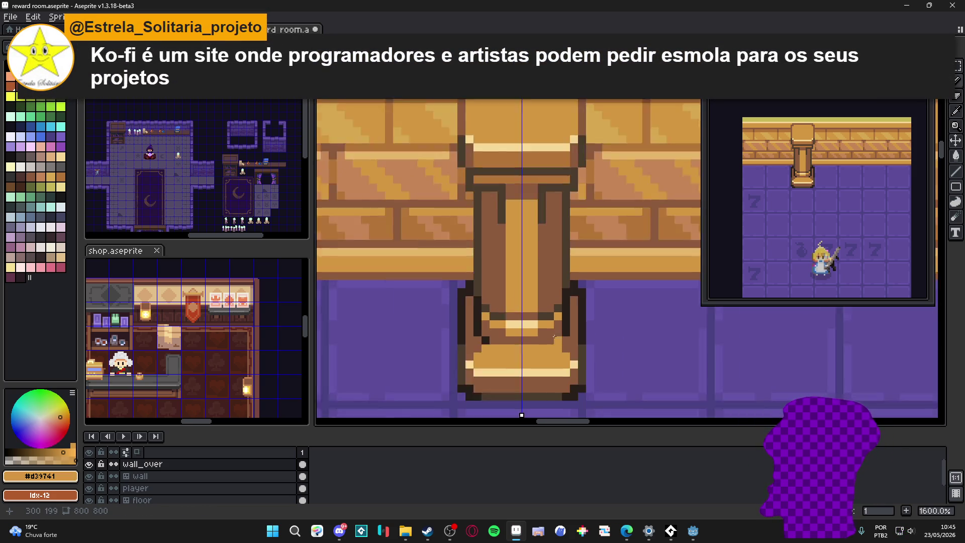
{"action": "scroll", "coordinate": [536, 335], "scroll_direction": "up", "scroll_amount": 3}
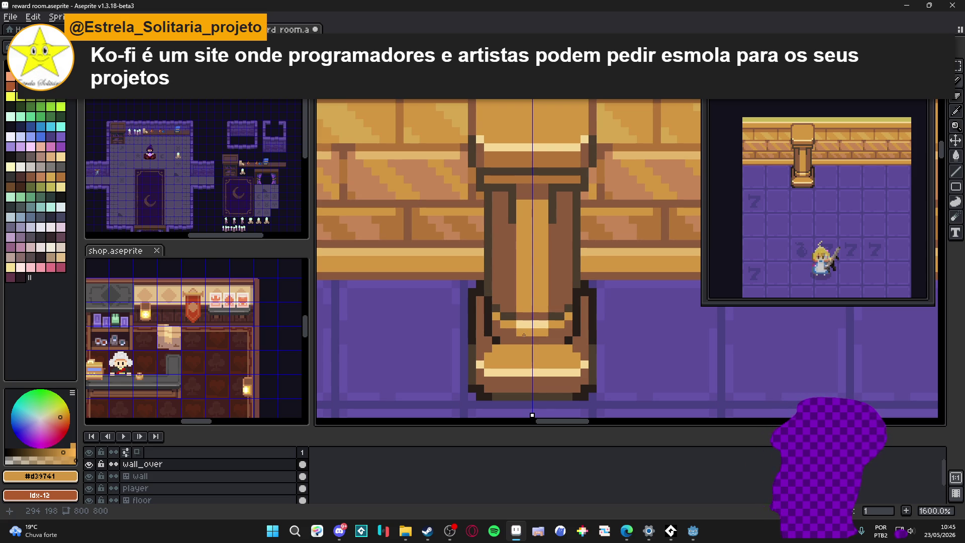
{"action": "scroll", "coordinate": [523, 335], "scroll_direction": "down", "scroll_amount": 3}
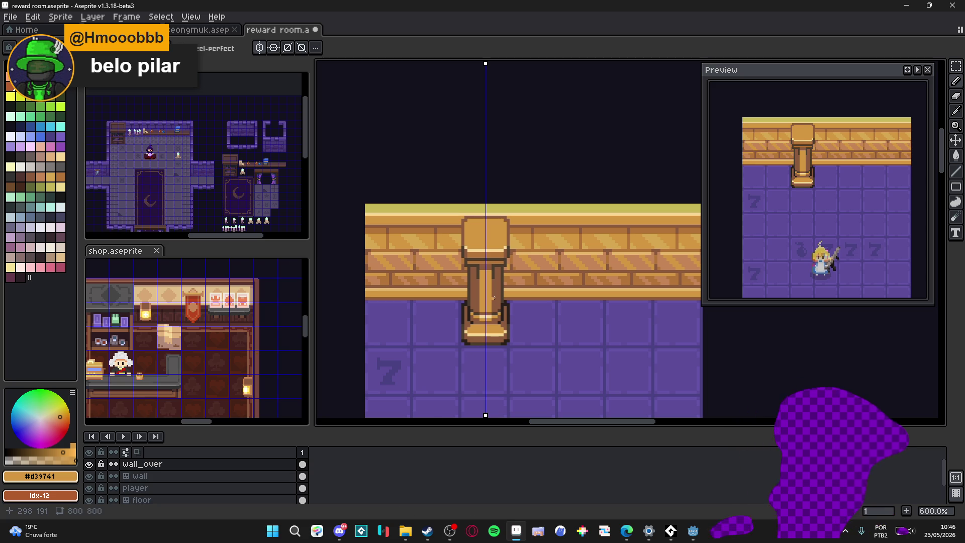
{"action": "scroll", "coordinate": [493, 234], "scroll_direction": "up", "scroll_amount": 3}
{"action": "left_click", "coordinate": [488, 229], "text": "alt"}
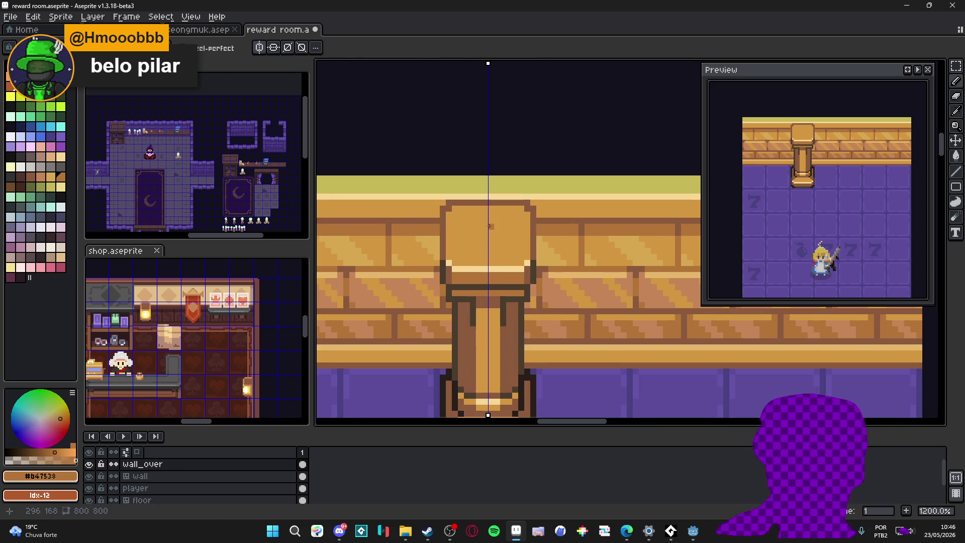
{"action": "left_click_drag", "start_coordinate": [462, 216], "coordinate": [461, 255]}
{"action": "mouse_move", "coordinate": [515, 218]}
{"action": "left_mouse_down"}
{"action": "mouse_move", "coordinate": [515, 256]}
{"action": "mouse_move", "coordinate": [462, 256]}
{"action": "left_mouse_up"}
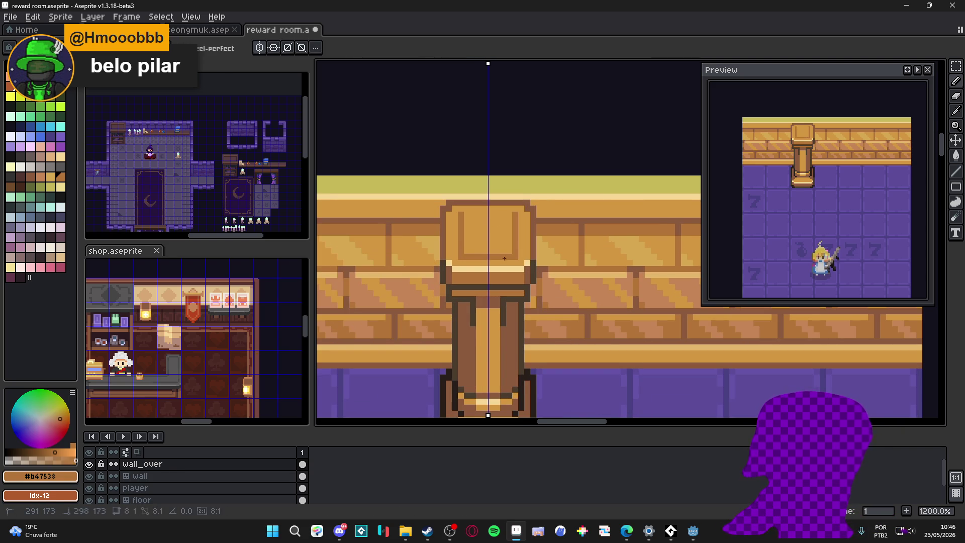
{"action": "left_click_drag", "start_coordinate": [514, 217], "coordinate": [463, 216]}
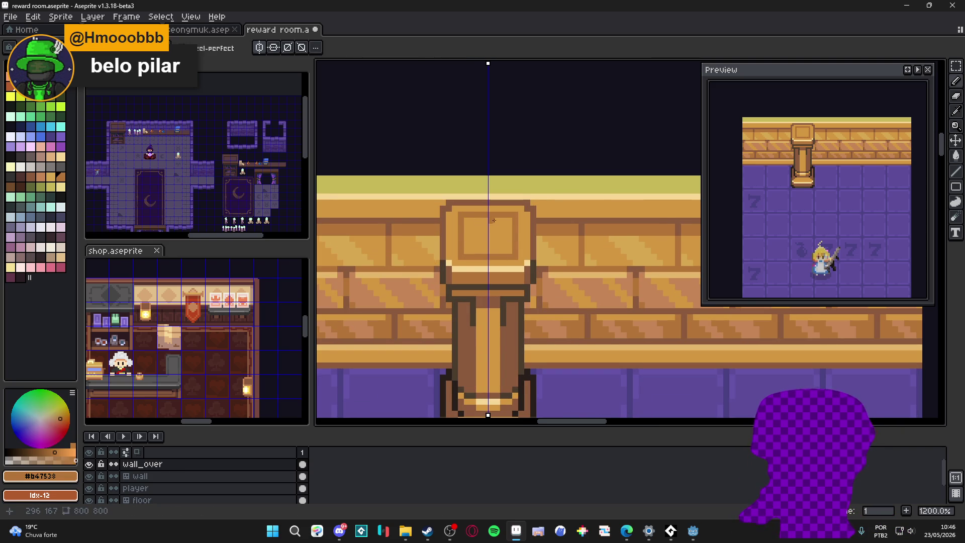
{"action": "scroll", "coordinate": [520, 232], "scroll_direction": "down", "scroll_amount": 2}
{"action": "key", "text": "ctrl+z"}
{"action": "key", "text": "ctrl+z"}
{"action": "key", "text": "ctrl+z"}
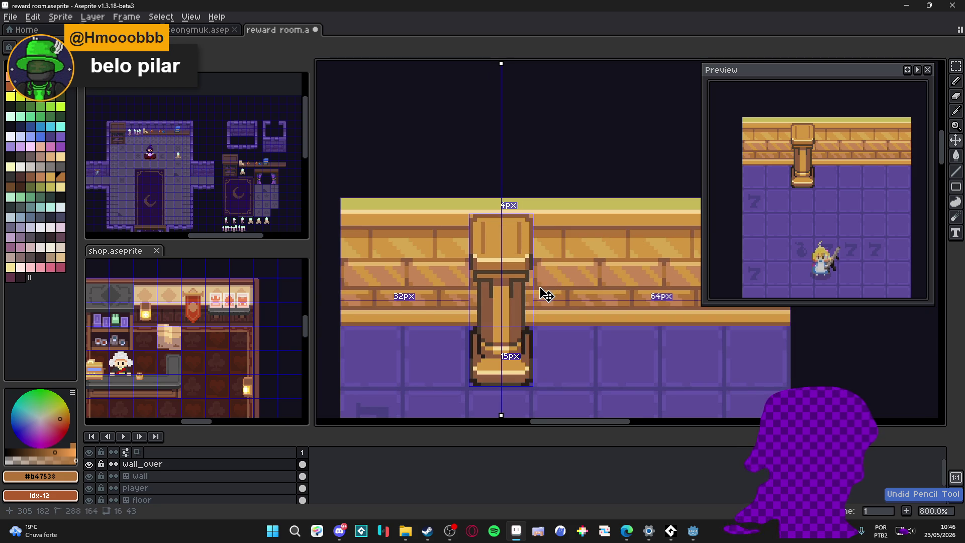
Fill the pillar top cap with olive yellow
{"action": "scroll", "coordinate": [507, 294], "scroll_direction": "down", "scroll_amount": 2}
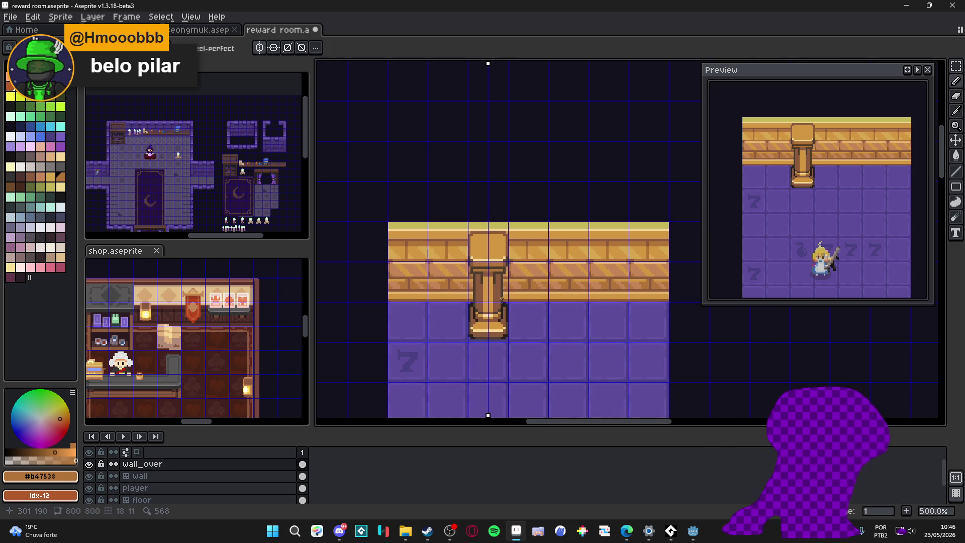
{"action": "key", "text": "g"}
{"action": "left_click", "coordinate": [492, 225], "text": "alt"}
{"action": "left_click", "coordinate": [495, 252]}
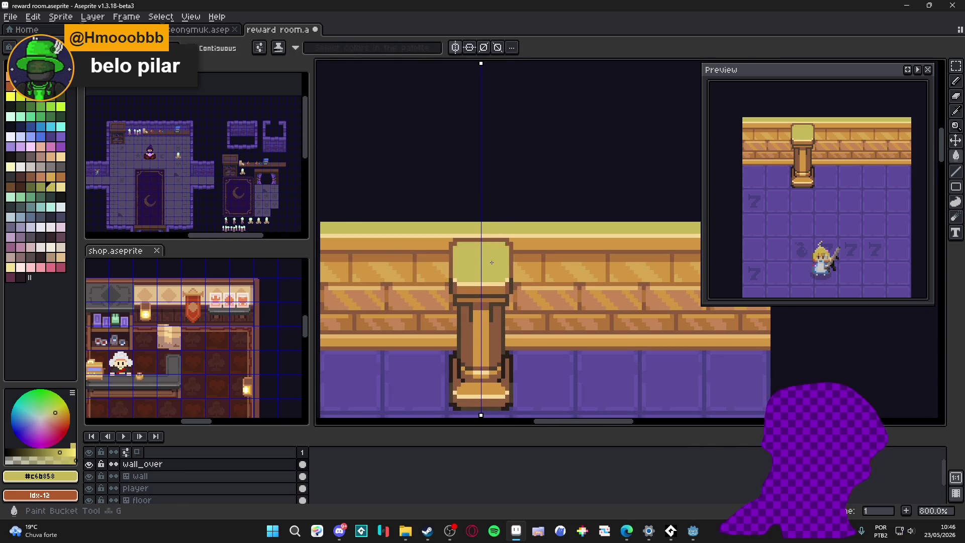
Sample the brick orange, darker brown and dark outline colours, then clear the selection
{"action": "scroll", "coordinate": [498, 268], "scroll_direction": "up", "scroll_amount": 1}
{"action": "left_click", "coordinate": [505, 267], "text": "alt"}
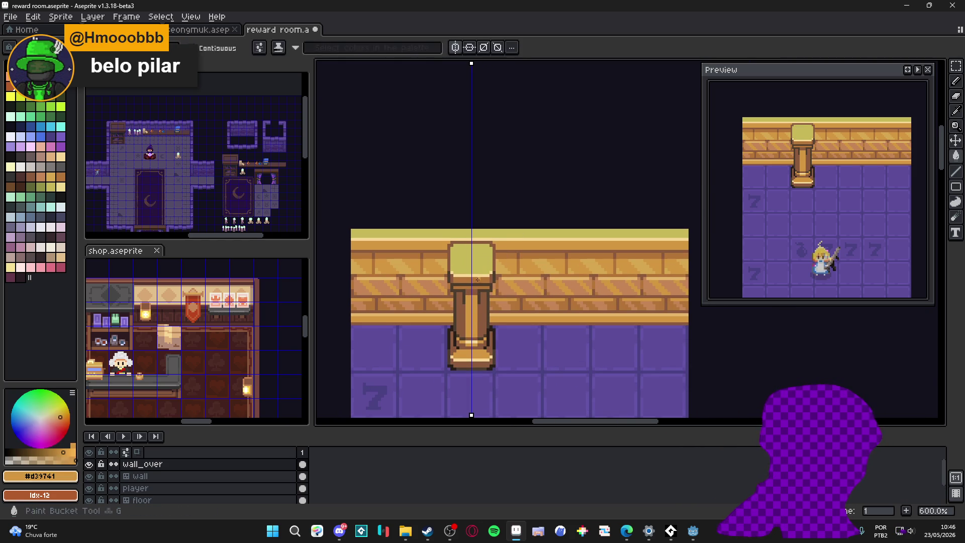
{"action": "scroll", "coordinate": [505, 267], "scroll_direction": "up", "scroll_amount": 1}
{"action": "scroll", "coordinate": [504, 267], "scroll_direction": "up", "scroll_amount": 1}
{"action": "left_click", "coordinate": [525, 227], "text": "alt"}
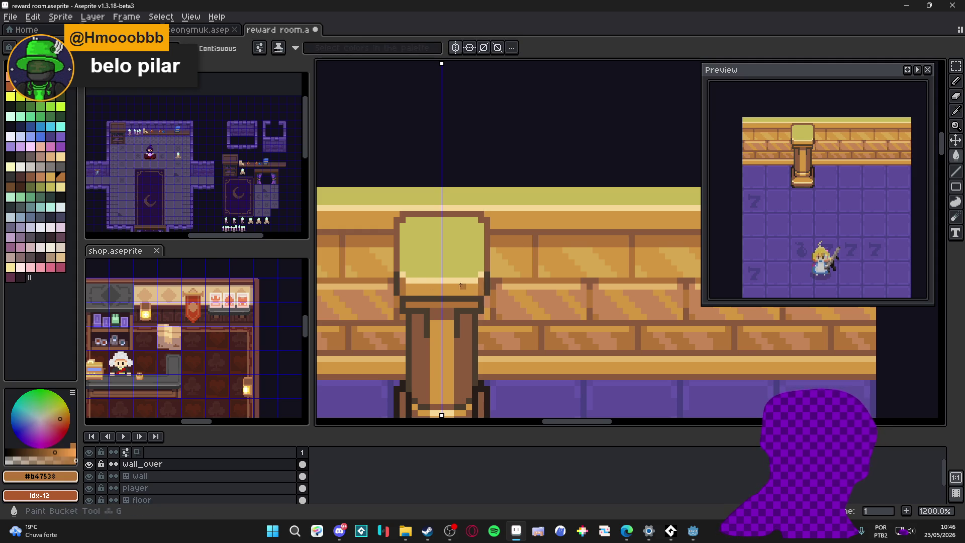
{"action": "scroll", "coordinate": [426, 282], "scroll_direction": "down", "scroll_amount": 5}
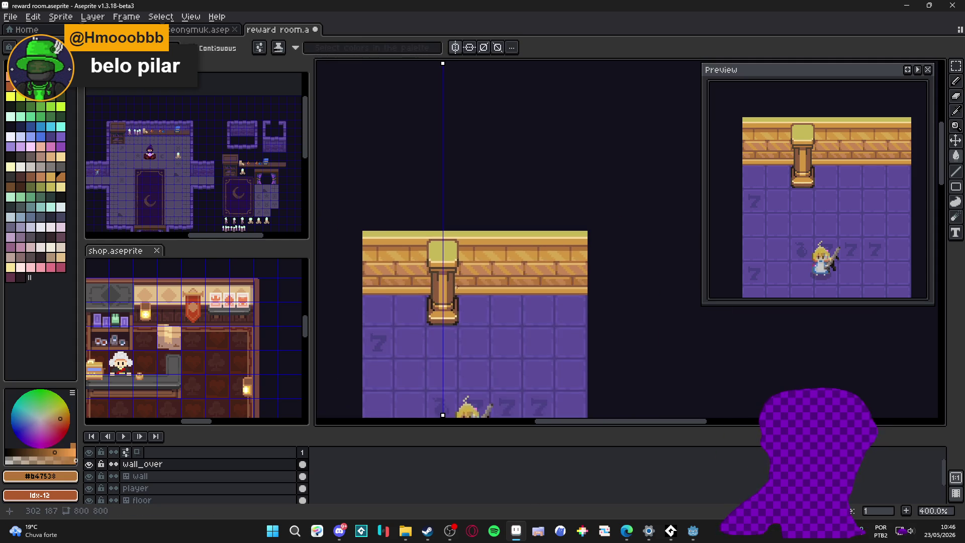
{"action": "scroll", "coordinate": [449, 287], "scroll_direction": "up", "scroll_amount": 7}
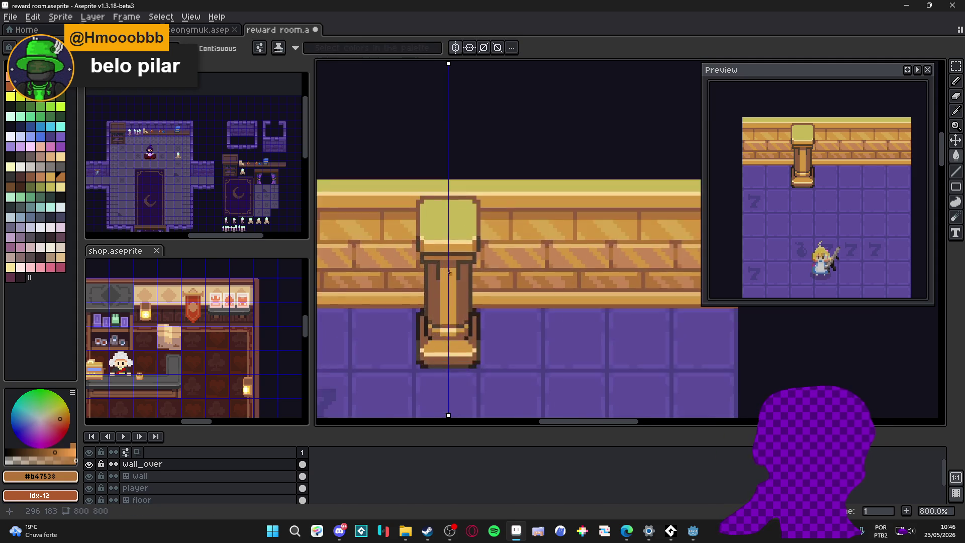
{"action": "left_click", "coordinate": [465, 260], "text": "alt"}
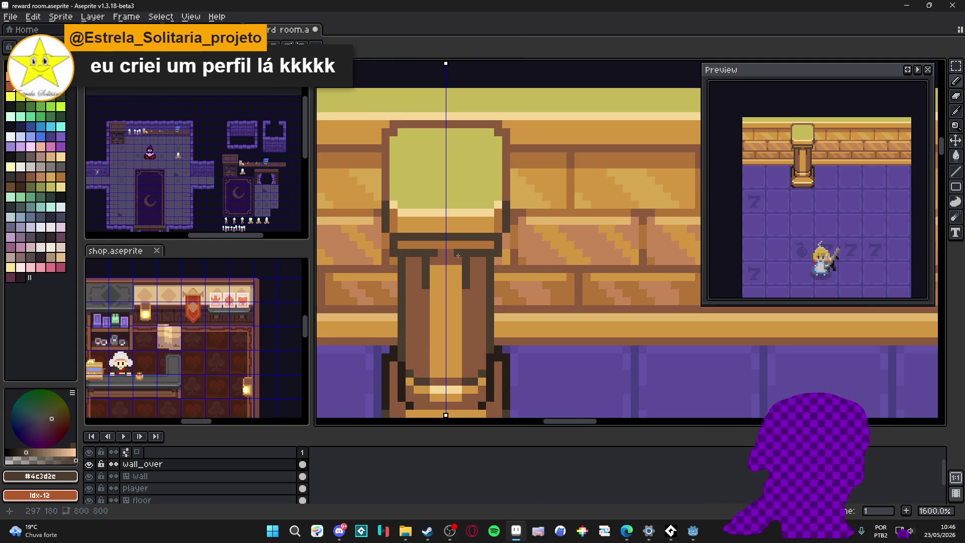
{"action": "key", "text": "ctrl+d"}
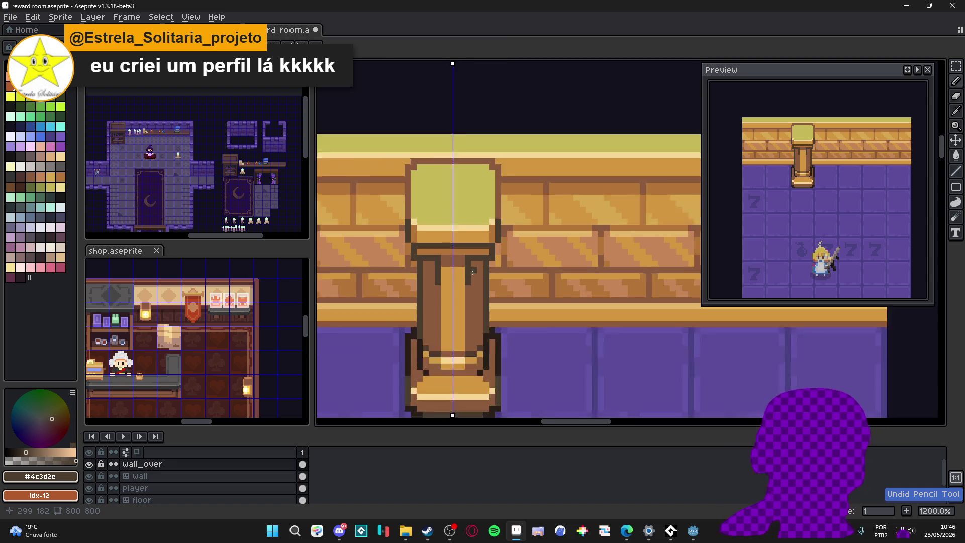
{"action": "scroll", "coordinate": [449, 257], "scroll_direction": "down", "scroll_amount": 1}
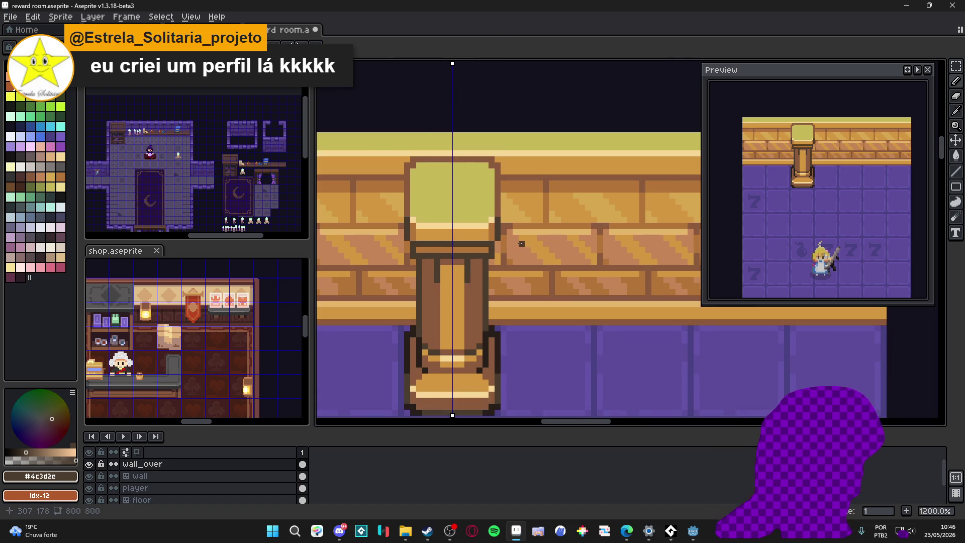
{"action": "scroll", "coordinate": [532, 250], "scroll_direction": "up", "scroll_amount": 3}
{"action": "scroll", "coordinate": [428, 255], "scroll_direction": "down", "scroll_amount": 5}
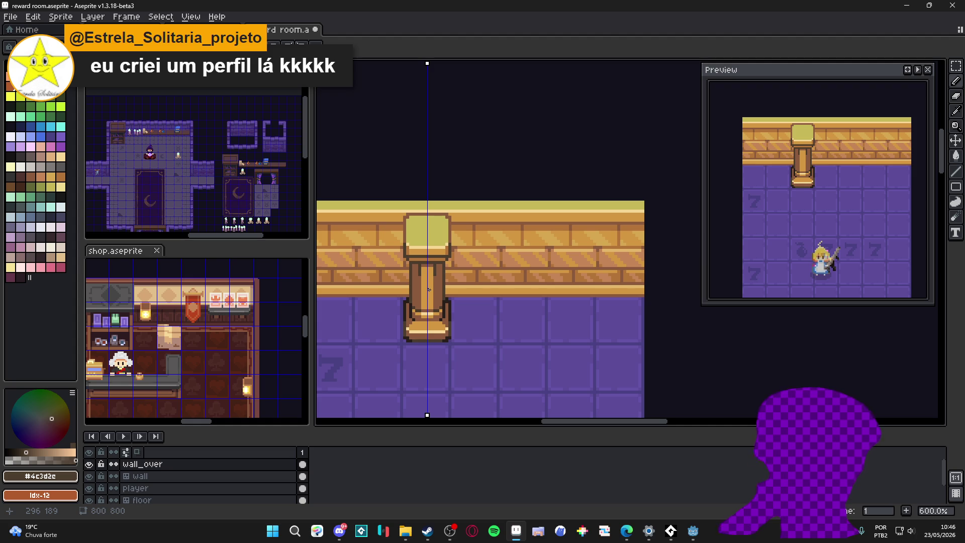
{"action": "scroll", "coordinate": [434, 284], "scroll_direction": "up", "scroll_amount": 3}
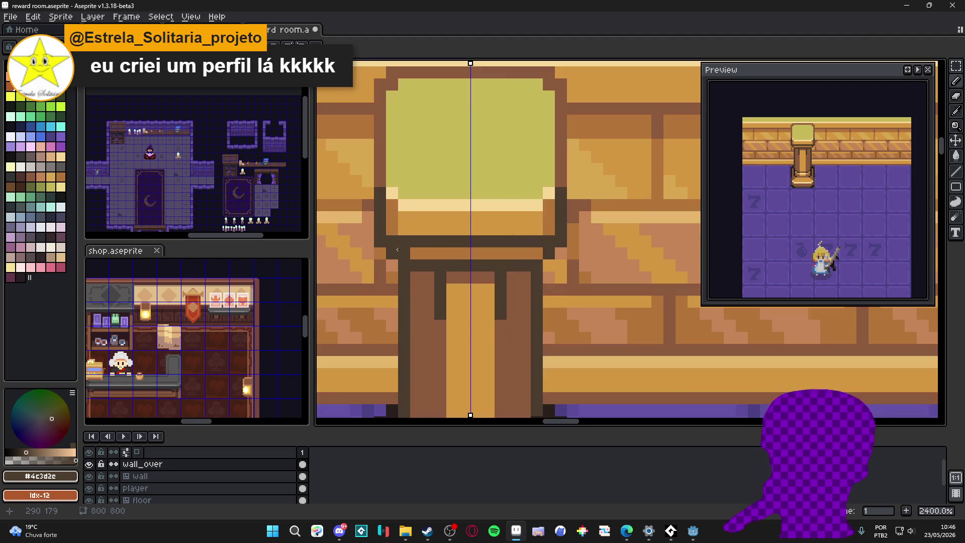
Switch to the Pencil and zoom back out to about 500%, panning the room up
{"action": "key", "text": "b"}
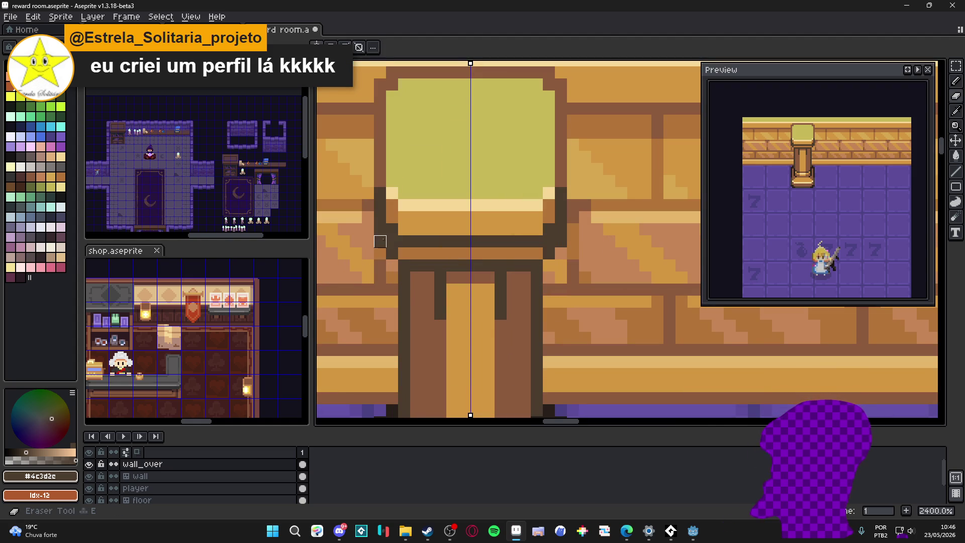
{"action": "scroll", "coordinate": [380, 241], "scroll_direction": "down", "scroll_amount": 4}
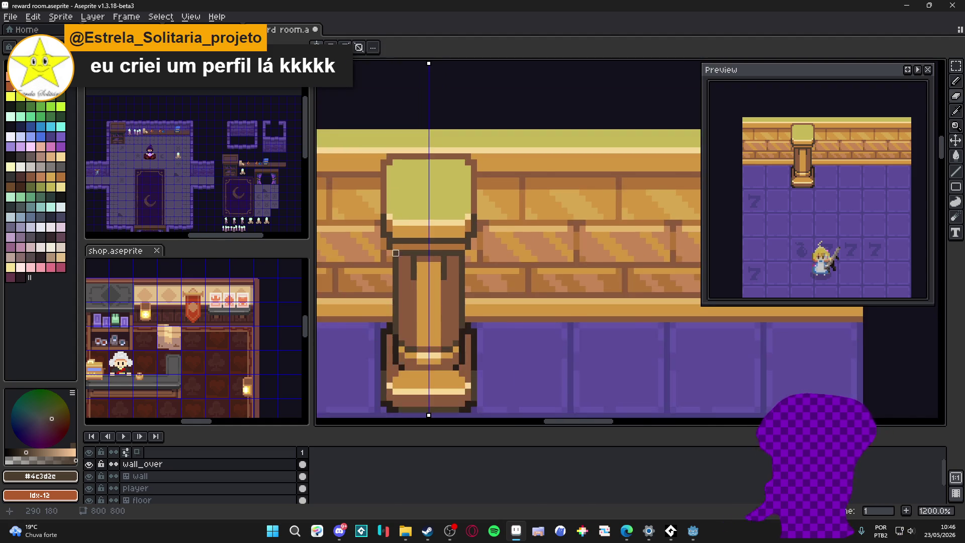
{"action": "scroll", "coordinate": [388, 249], "scroll_direction": "up", "scroll_amount": 3}
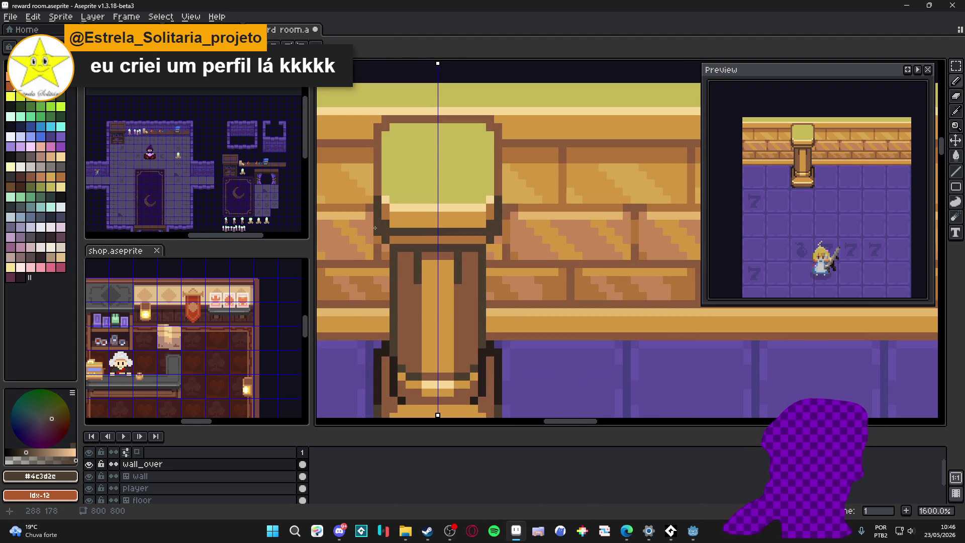
{"action": "scroll", "coordinate": [375, 231], "scroll_direction": "down", "scroll_amount": 2}
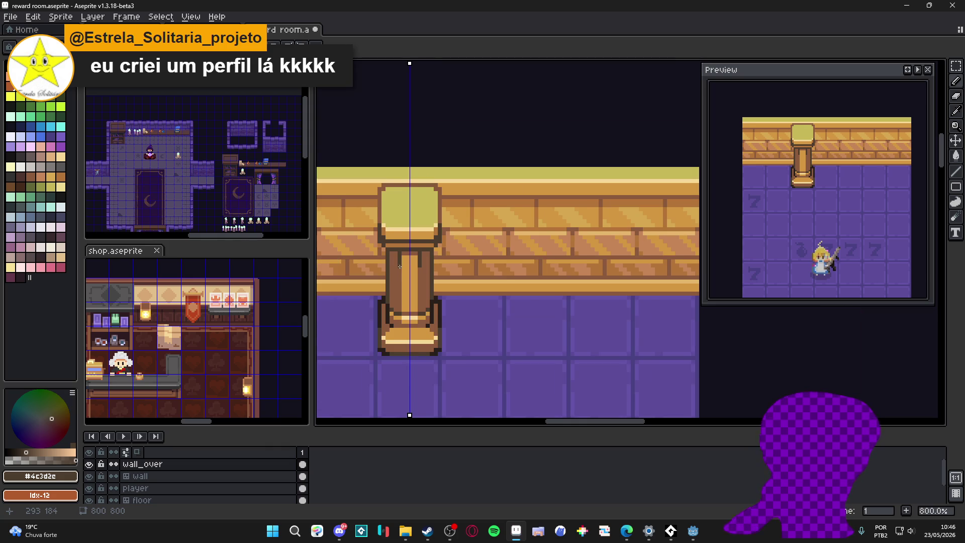
{"action": "scroll", "coordinate": [400, 268], "scroll_direction": "down", "scroll_amount": 1}
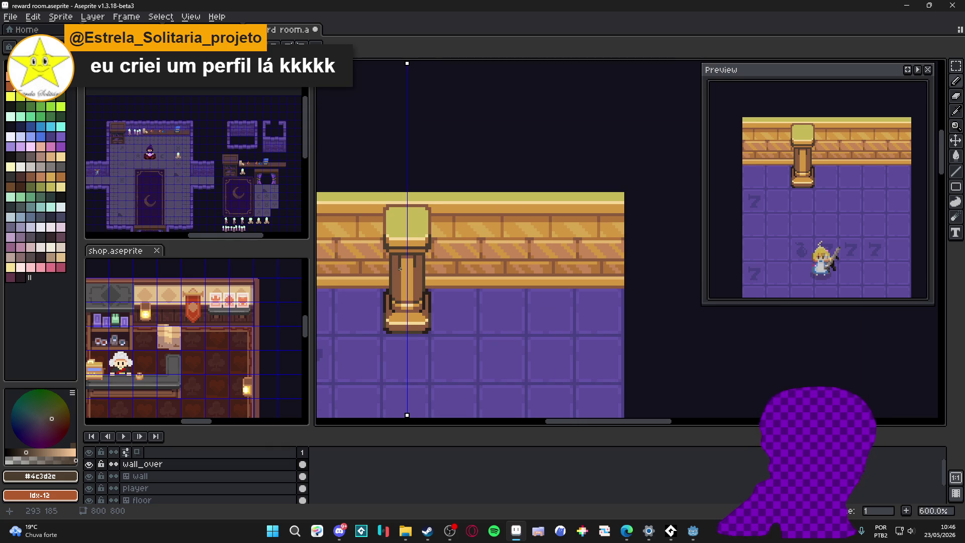
{"action": "scroll", "coordinate": [402, 266], "scroll_direction": "down", "scroll_amount": 2}
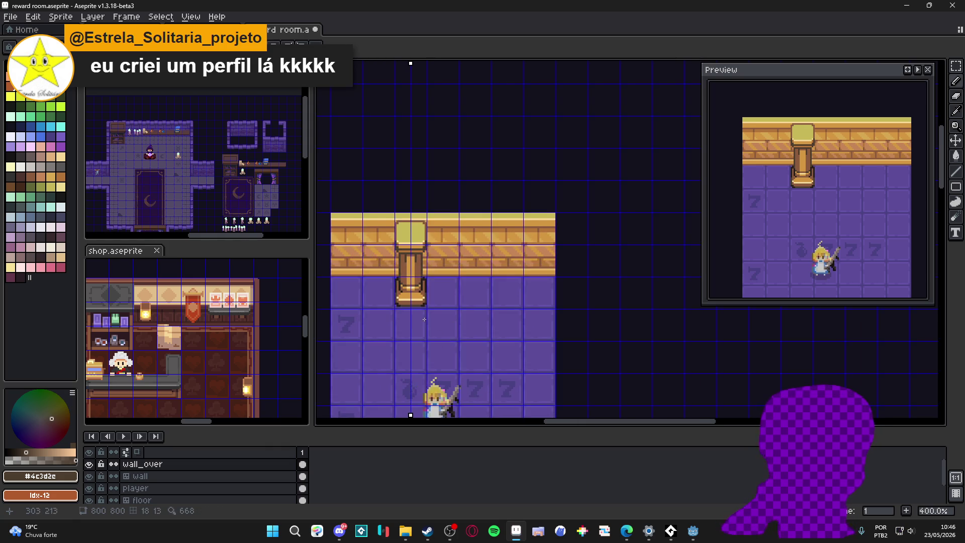
{"action": "scroll", "coordinate": [416, 310], "scroll_direction": "up", "scroll_amount": 3}
{"action": "scroll", "coordinate": [415, 310], "scroll_direction": "down", "scroll_amount": 2}
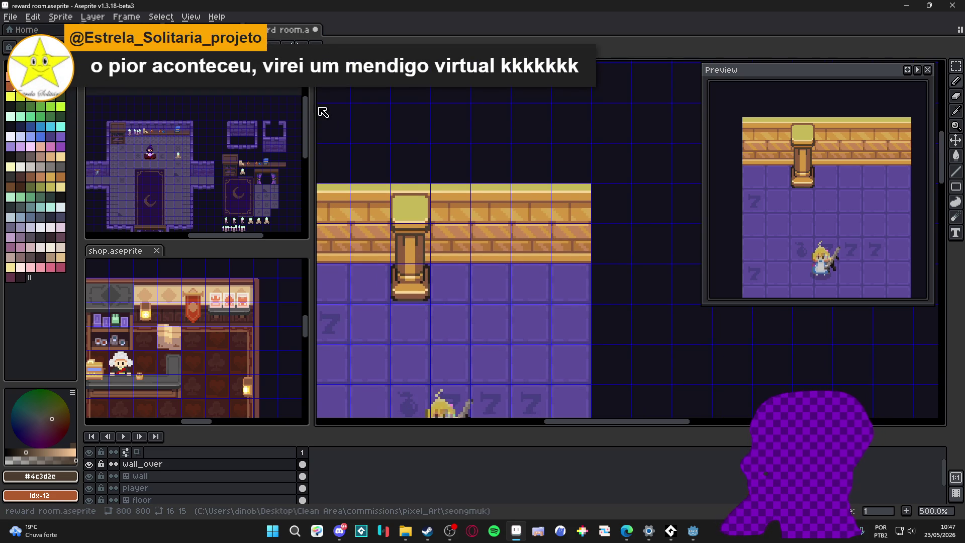
{"action": "left_click_drag", "start_coordinate": [408, 229], "coordinate": [407, 221]}
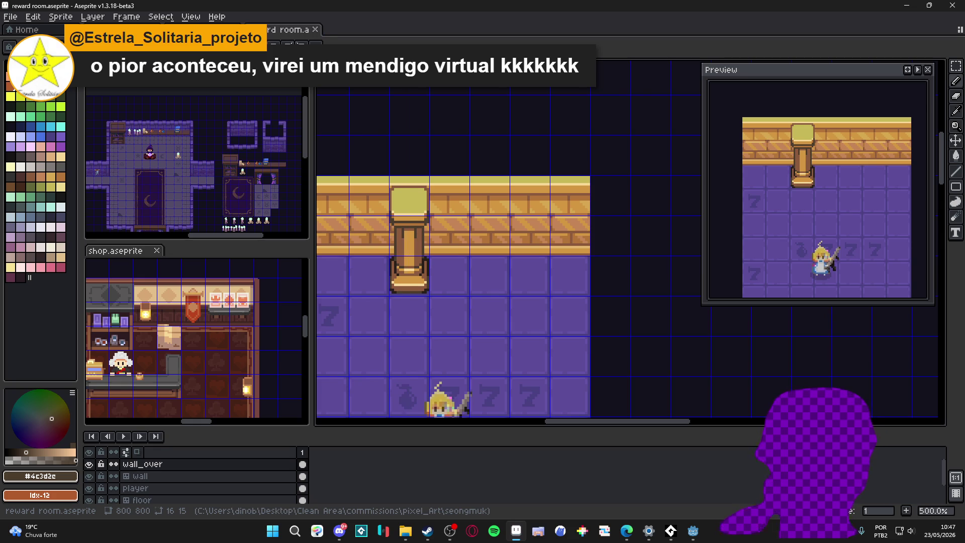
Duplicate the wooden pillar and place the copy further right along the brick wall
{"action": "key", "text": "m"}
{"action": "left_click_drag", "start_coordinate": [415, 209], "coordinate": [422, 271]}
{"action": "key", "text": "shift+Left"}
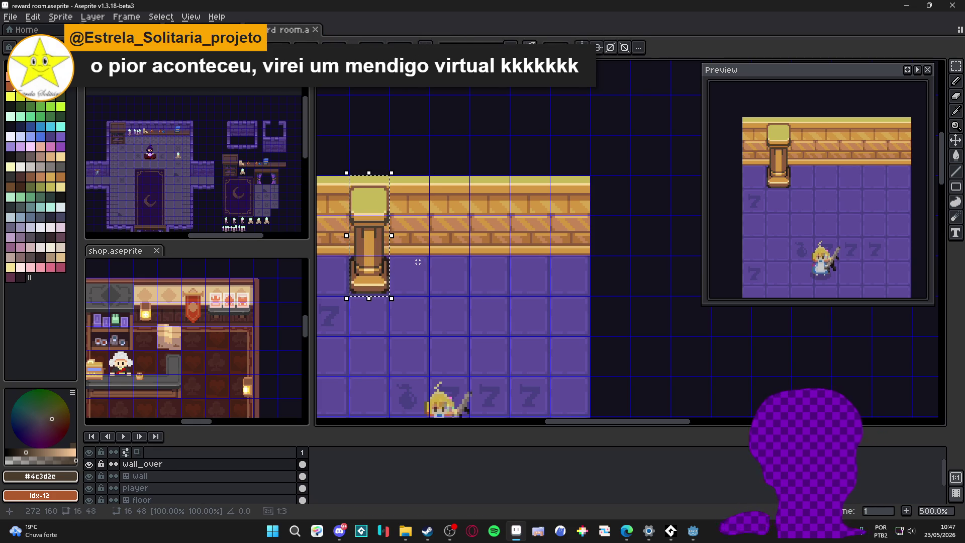
{"action": "key", "text": "ctrl+c"}
{"action": "key", "text": "ctrl+v"}
{"action": "key", "text": "shift+Right"}
{"action": "key", "text": "shift+Right"}
{"action": "key", "text": "shift+Right"}
{"action": "key", "text": "shift+Right"}
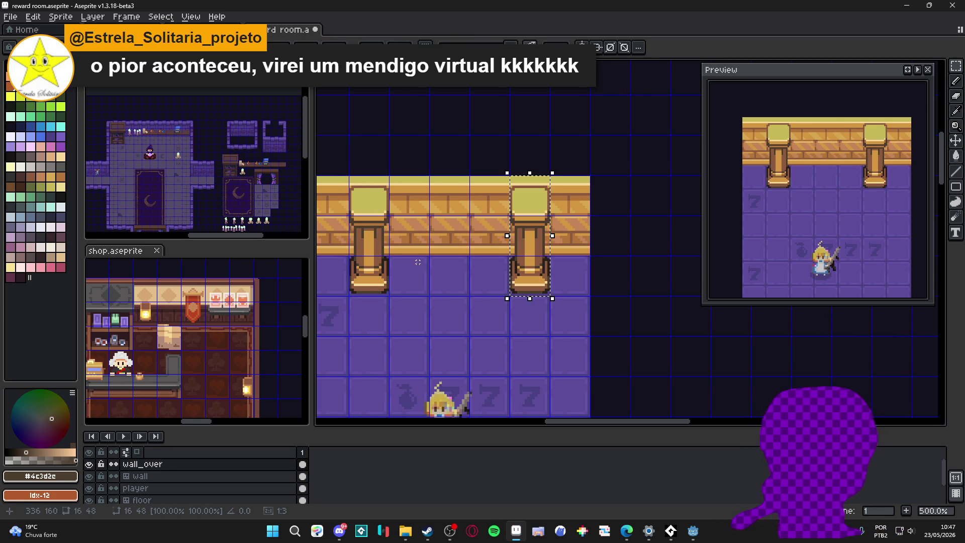
{"action": "left_click", "coordinate": [476, 280]}
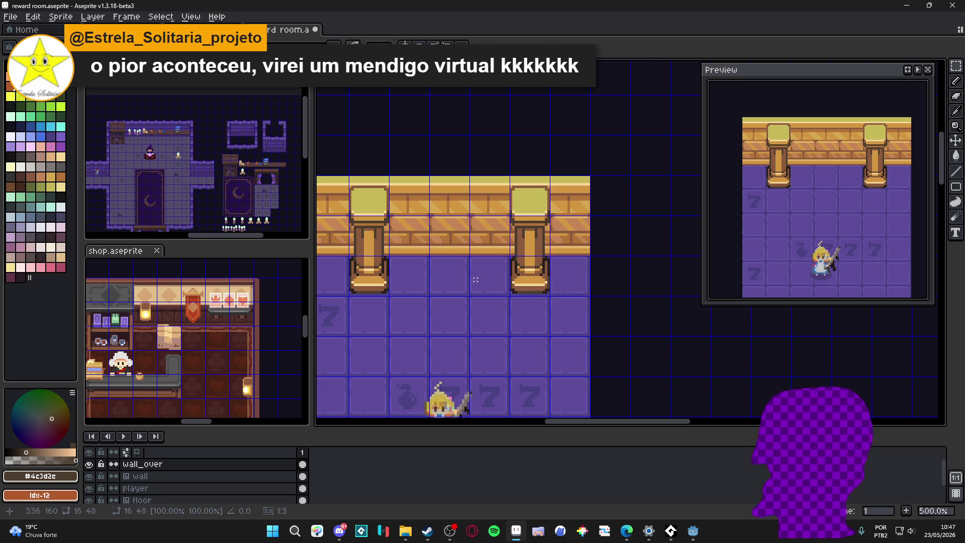
Hide the tile grid and save the reward room file
{"action": "key", "text": "ctrl+apostrophe"}
{"action": "scroll", "coordinate": [441, 261], "scroll_direction": "down", "scroll_amount": 2}
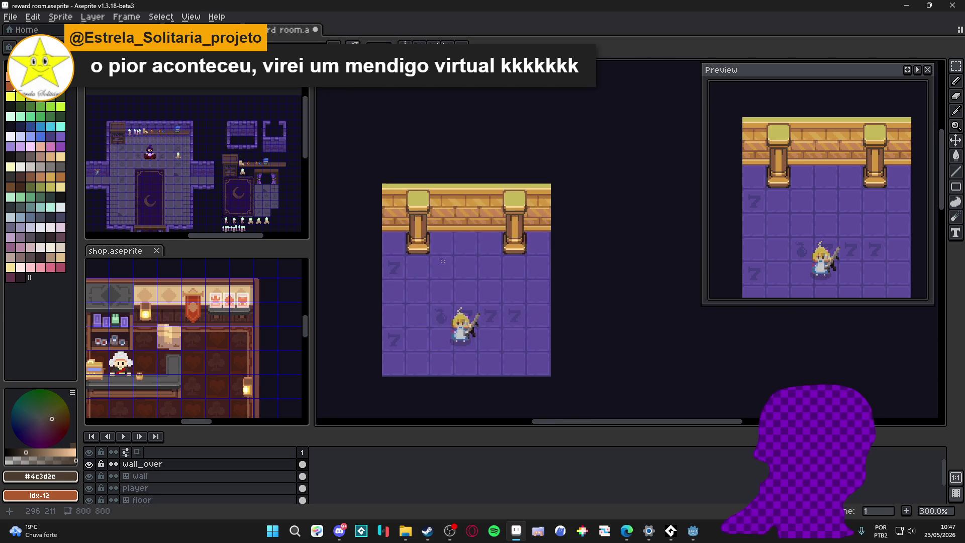
{"action": "scroll", "coordinate": [461, 262], "scroll_direction": "up", "scroll_amount": 1}
{"action": "scroll", "coordinate": [480, 289], "scroll_direction": "down", "scroll_amount": 1}
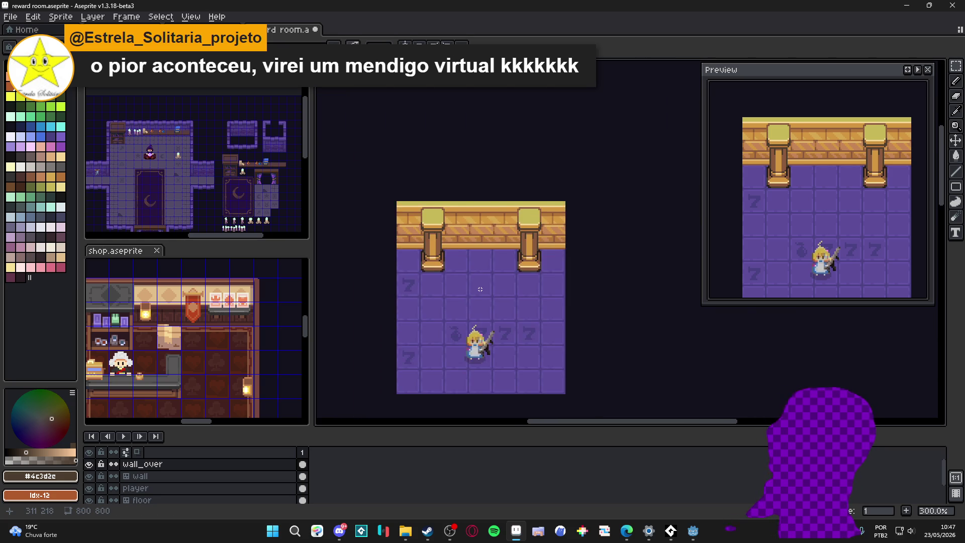
{"action": "scroll", "coordinate": [480, 289], "scroll_direction": "up", "scroll_amount": 1}
{"action": "scroll", "coordinate": [485, 284], "scroll_direction": "down", "scroll_amount": 1}
{"action": "key", "text": "ctrl+s"}
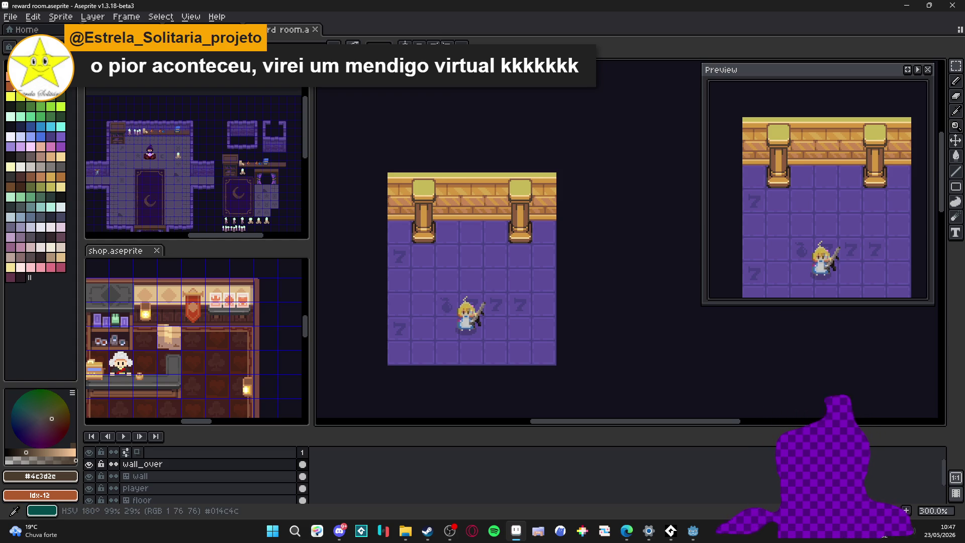
Alt+Tab away from Aseprite to bring the Gretel Lusky art page forward
{"action": "key", "text": "alt+Tab"}
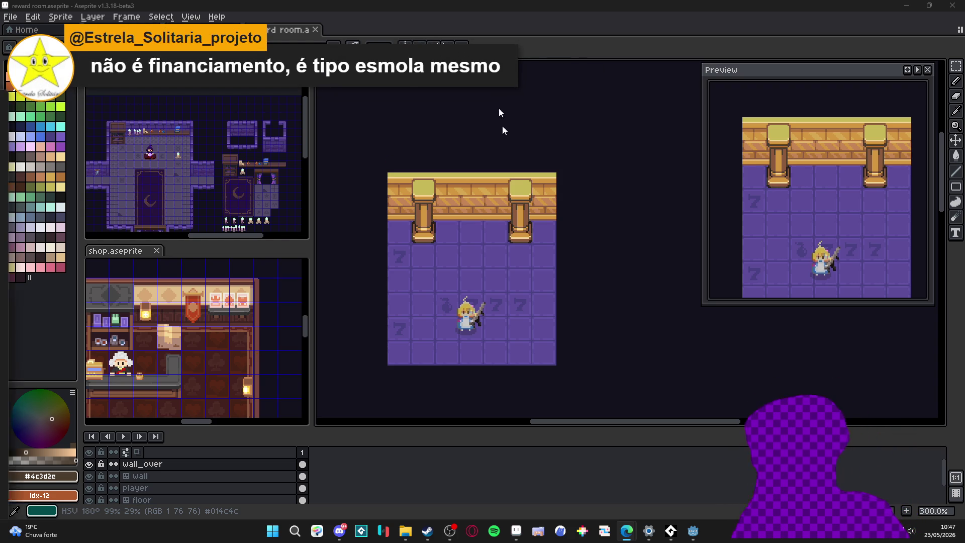
{"action": "key", "text": "alt+Tab"}
Scroll down the Gretel Lusky illustration gallery with middle-click autoscroll, then back up
{"action": "scroll", "coordinate": [332, 222], "scroll_direction": "down", "scroll_amount": 4}
{"action": "scroll", "coordinate": [332, 221], "scroll_direction": "down", "scroll_amount": 10}
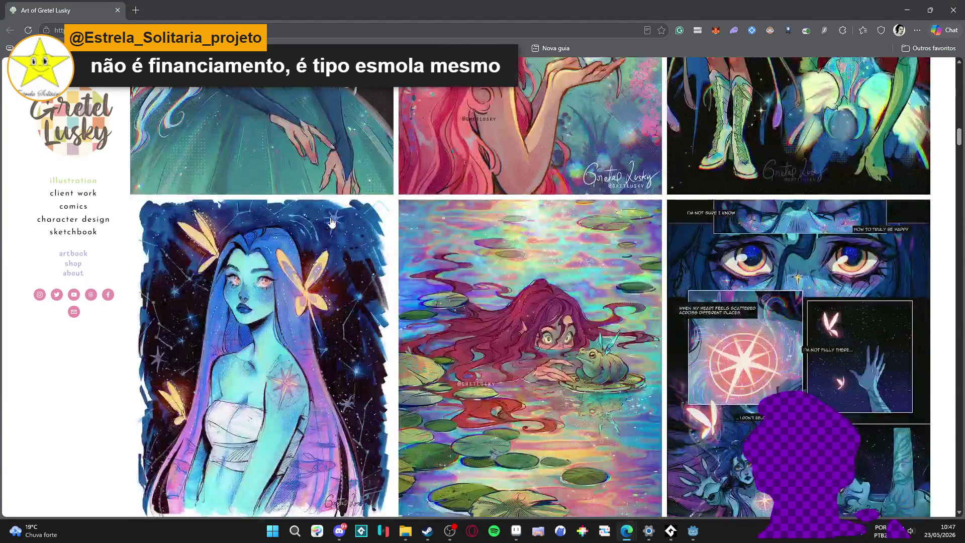
{"action": "scroll", "coordinate": [332, 221], "scroll_direction": "down", "scroll_amount": 12}
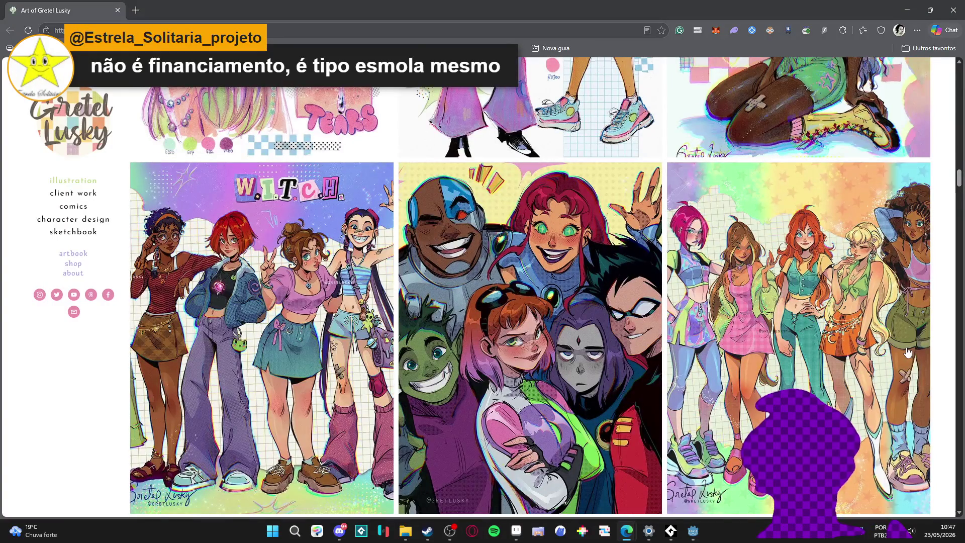
{"action": "scroll", "coordinate": [909, 352], "scroll_direction": "down", "scroll_amount": 3}
{"action": "middle_click", "coordinate": [938, 381]}
{"action": "scroll", "coordinate": [411, 190], "scroll_direction": "up", "scroll_amount": 15}
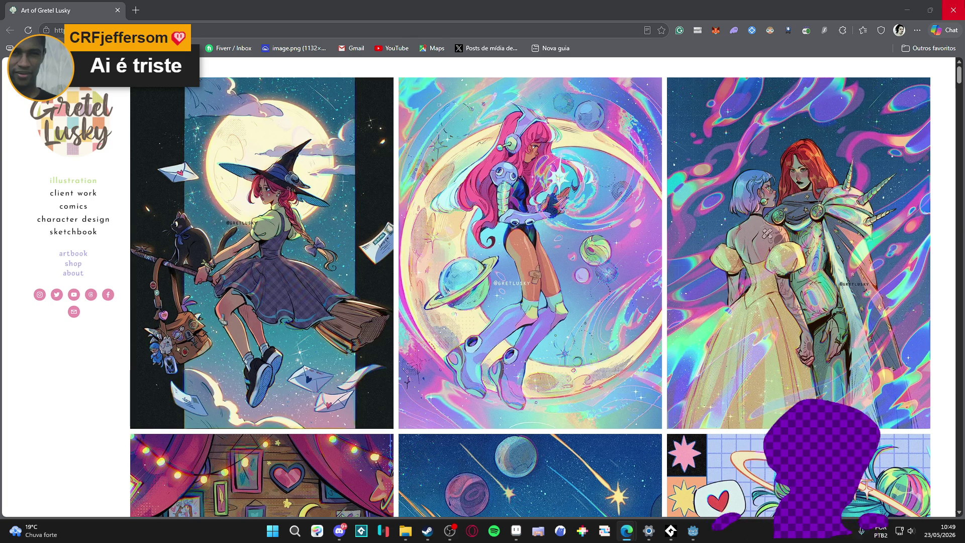
Return to the reward room, flick to Gmail and back, then bring up the Instagram profile
{"action": "left_click", "coordinate": [953, 10]}
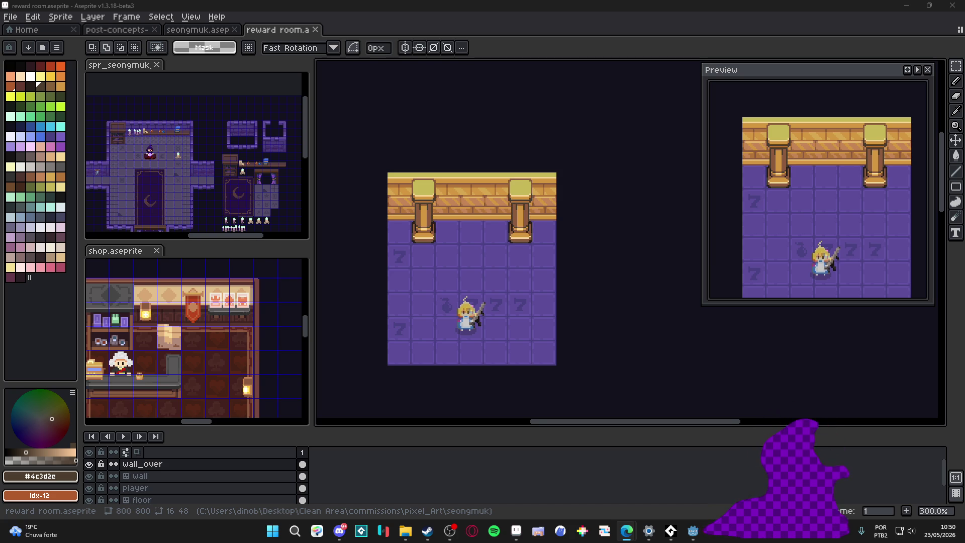
{"action": "key", "text": "alt+Tab"}
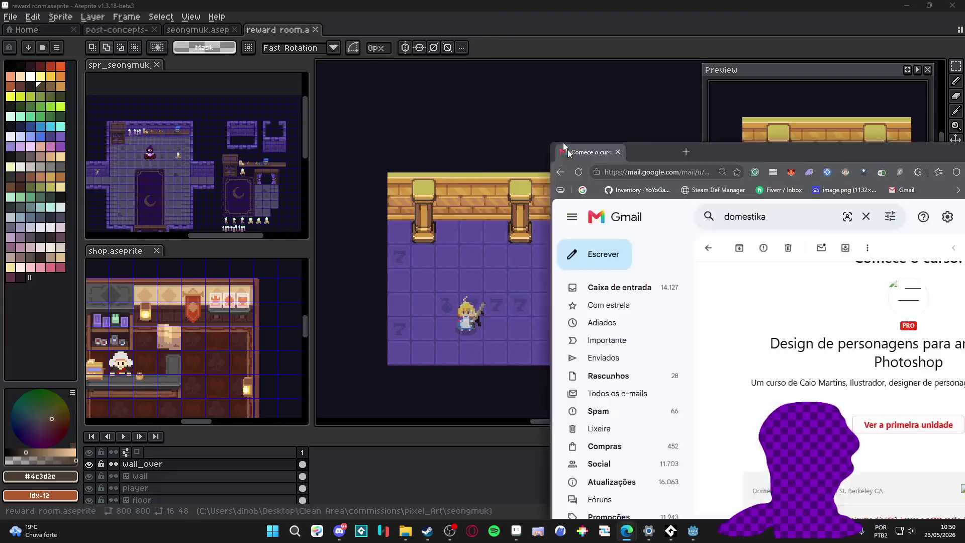
{"action": "key", "text": "alt+Tab"}
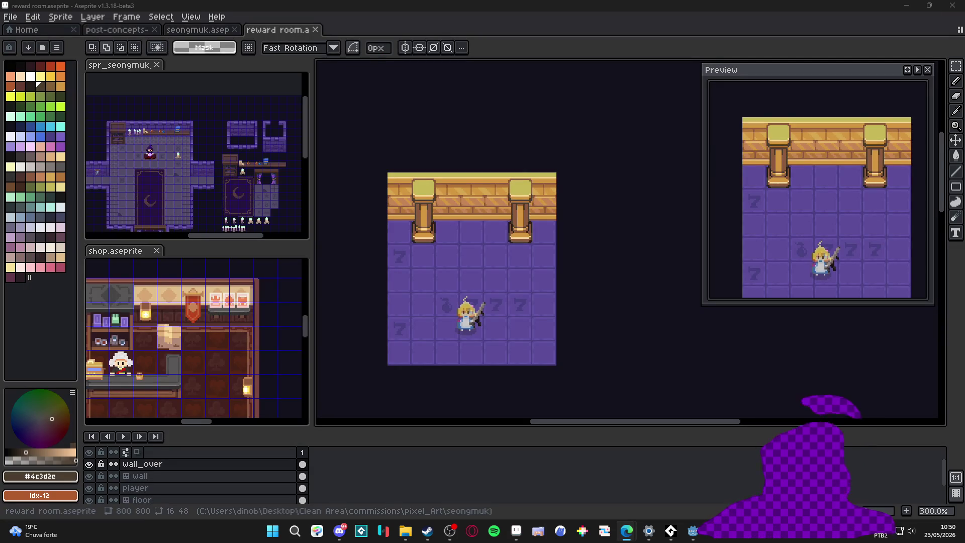
{"action": "key", "text": "alt+Tab"}
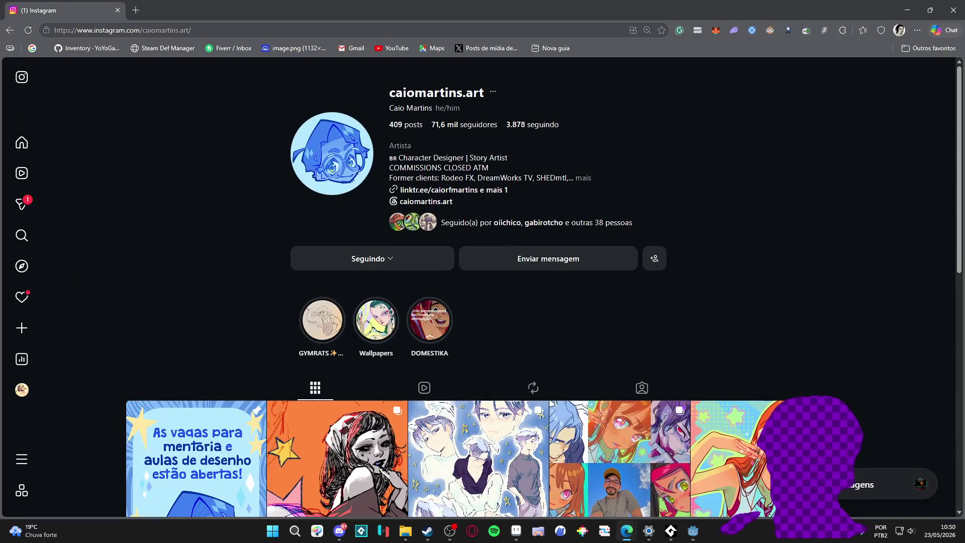
Open the orange-haired girl post, step through four posts including the robot illustration, then close the viewer
{"action": "scroll", "coordinate": [454, 285], "scroll_direction": "down", "scroll_amount": 7}
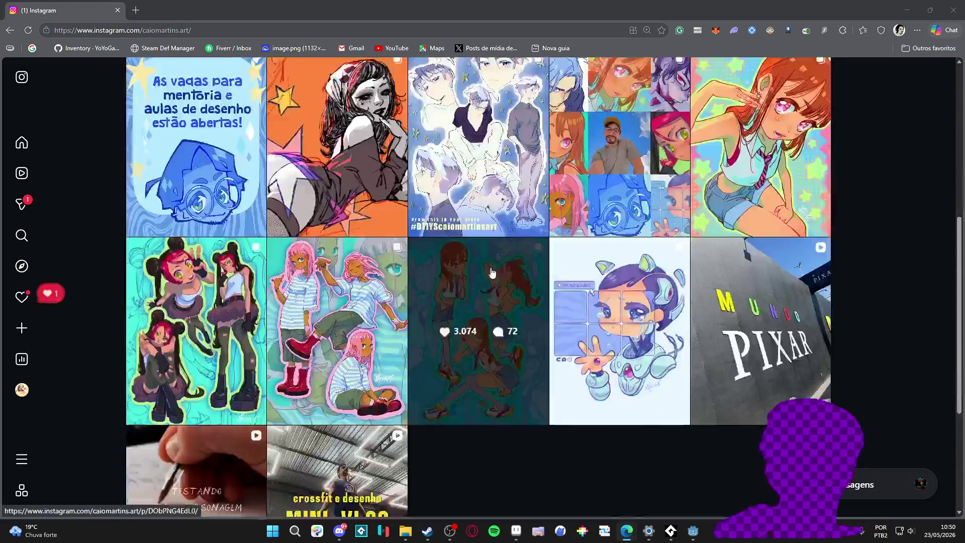
{"action": "scroll", "coordinate": [918, 212], "scroll_direction": "up", "scroll_amount": 1}
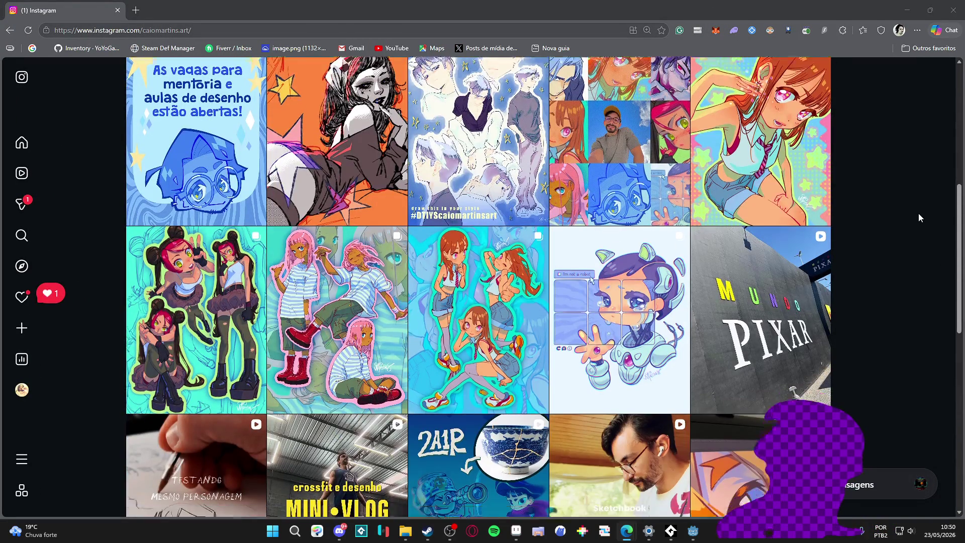
{"action": "left_click", "coordinate": [824, 173]}
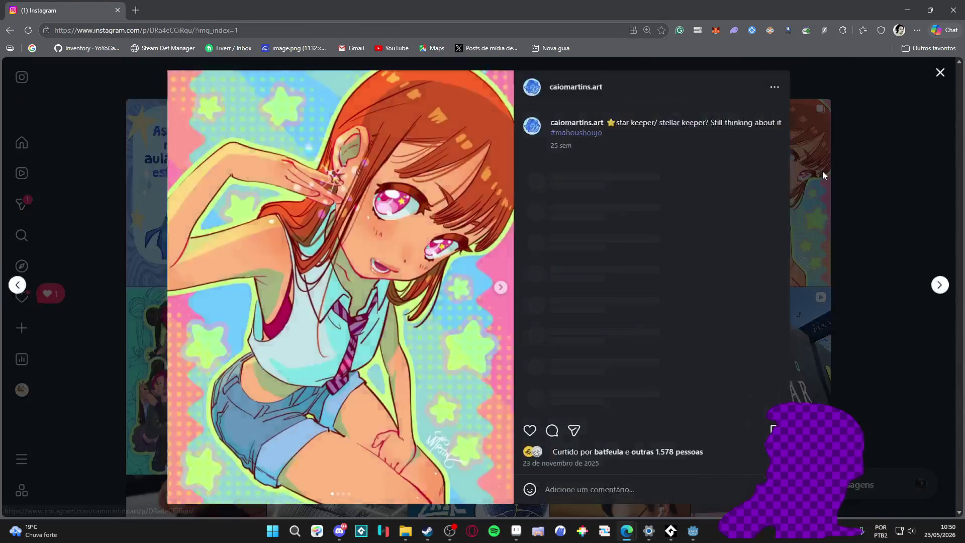
{"action": "left_click", "coordinate": [940, 284]}
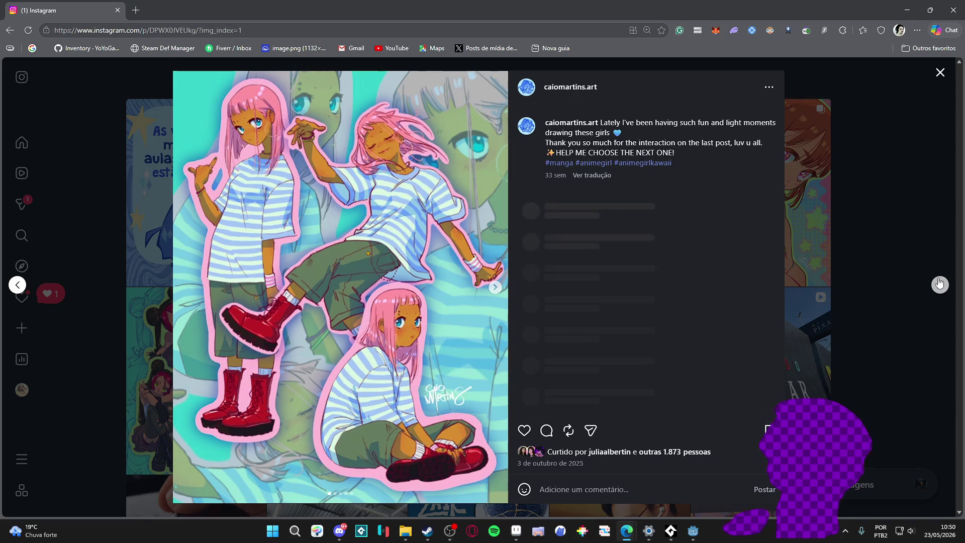
{"action": "left_click", "coordinate": [939, 285]}
{"action": "left_click", "coordinate": [939, 284]}
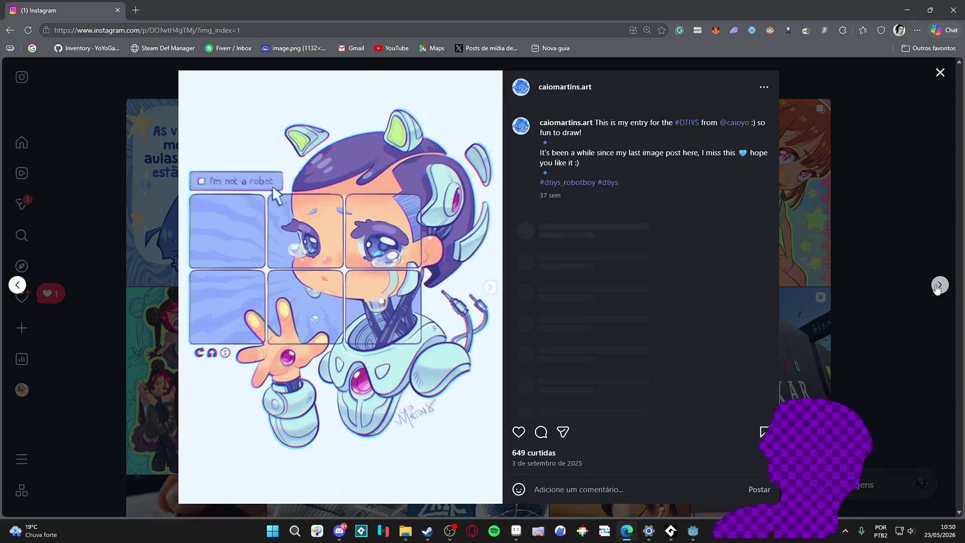
{"action": "left_click", "coordinate": [940, 284]}
{"action": "left_click", "coordinate": [878, 243]}
Scroll further down the profile grid, select its web address, then close the browser
{"action": "scroll", "coordinate": [861, 242], "scroll_direction": "down", "scroll_amount": 15}
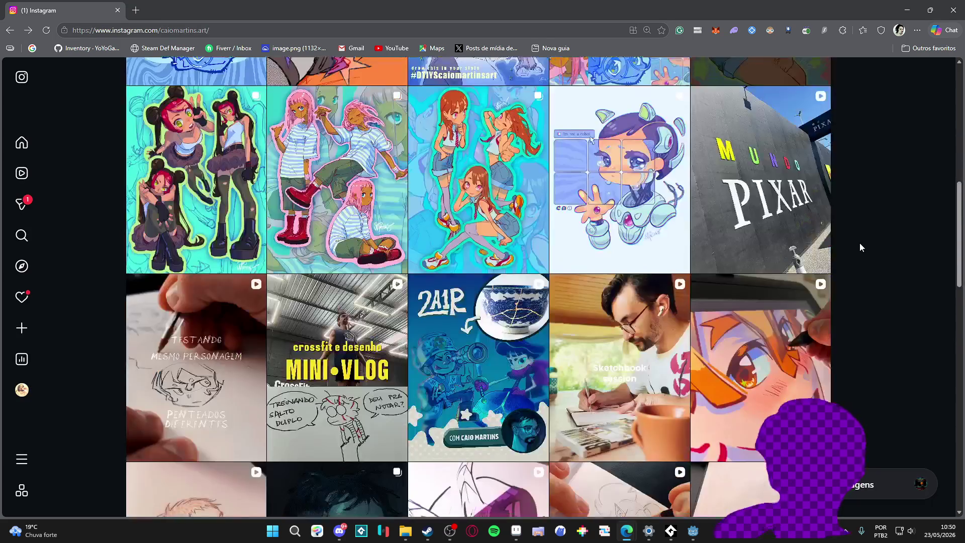
{"action": "scroll", "coordinate": [860, 243], "scroll_direction": "down", "scroll_amount": 10}
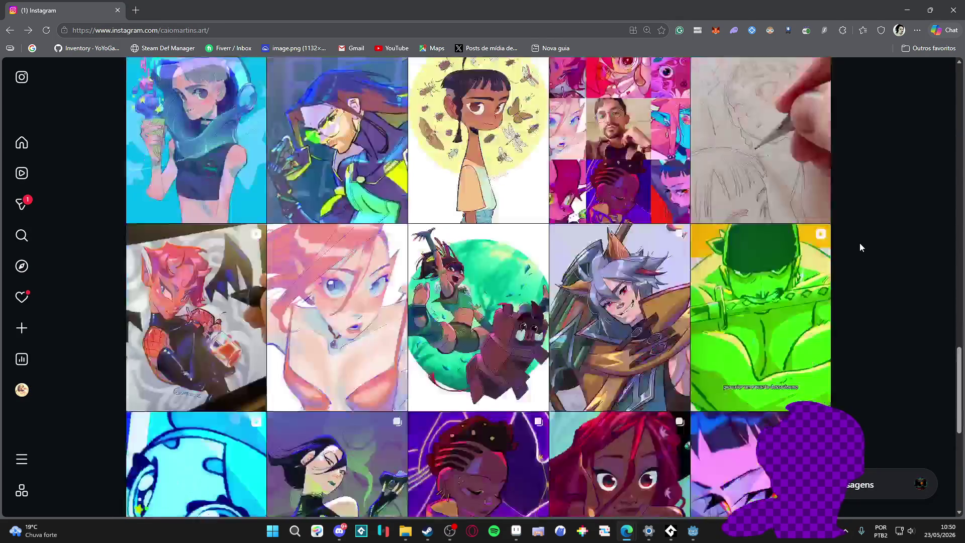
{"action": "scroll", "coordinate": [859, 243], "scroll_direction": "down", "scroll_amount": 8}
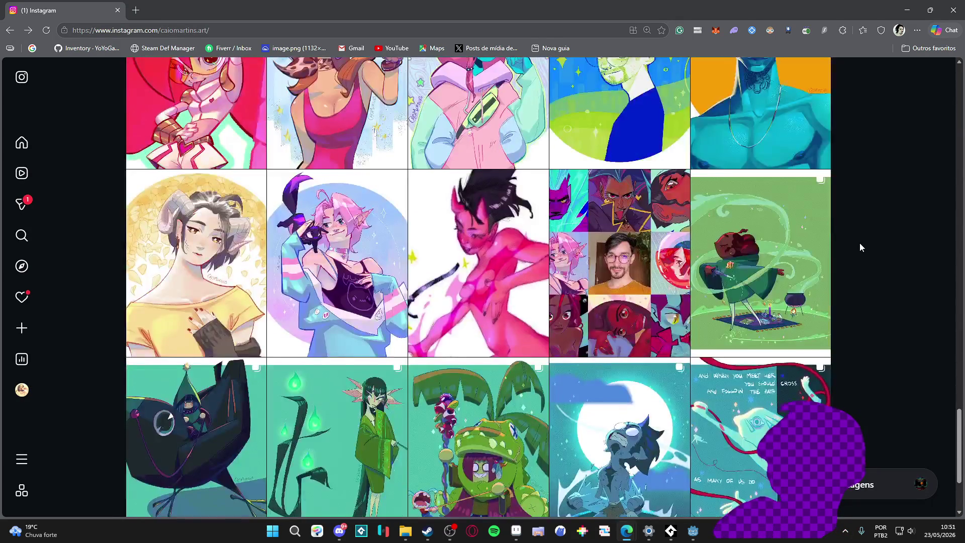
{"action": "scroll", "coordinate": [842, 239], "scroll_direction": "down", "scroll_amount": 6}
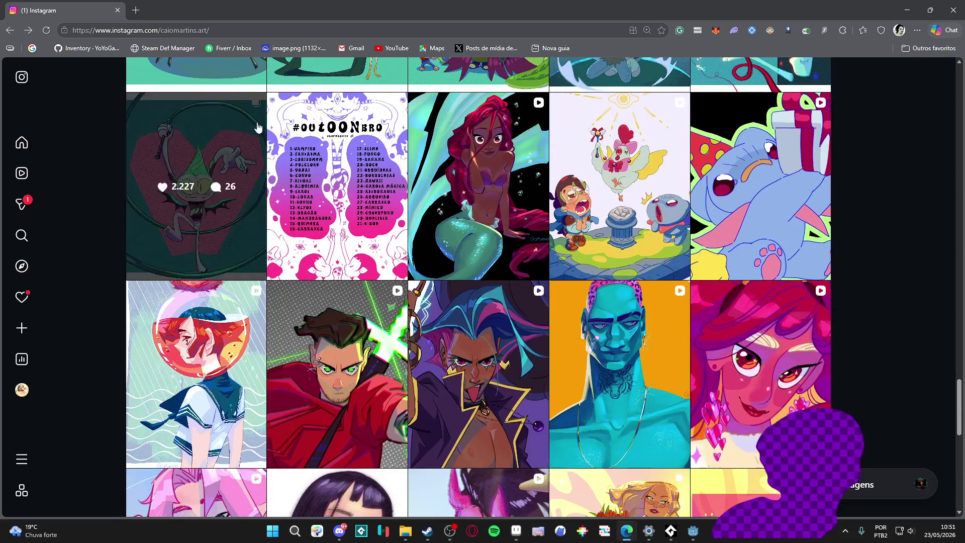
{"action": "left_click", "coordinate": [239, 33]}
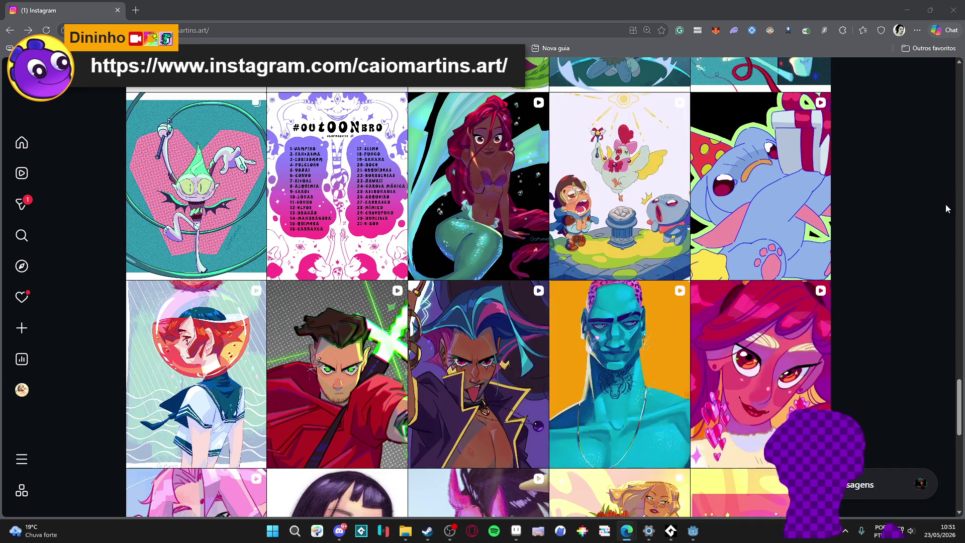
{"action": "scroll", "coordinate": [880, 237], "scroll_direction": "down", "scroll_amount": 8}
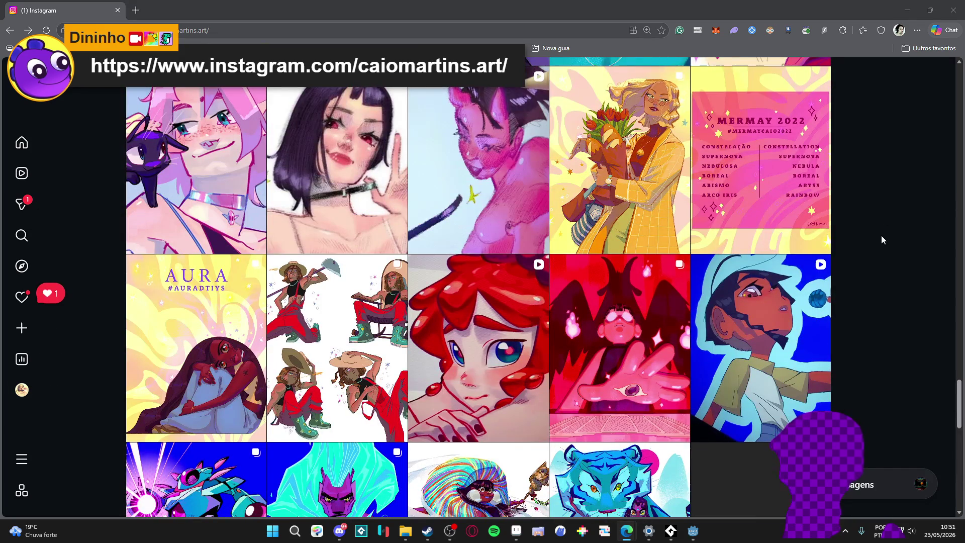
{"action": "scroll", "coordinate": [881, 236], "scroll_direction": "down", "scroll_amount": 4}
{"action": "scroll", "coordinate": [881, 236], "scroll_direction": "down", "scroll_amount": 3}
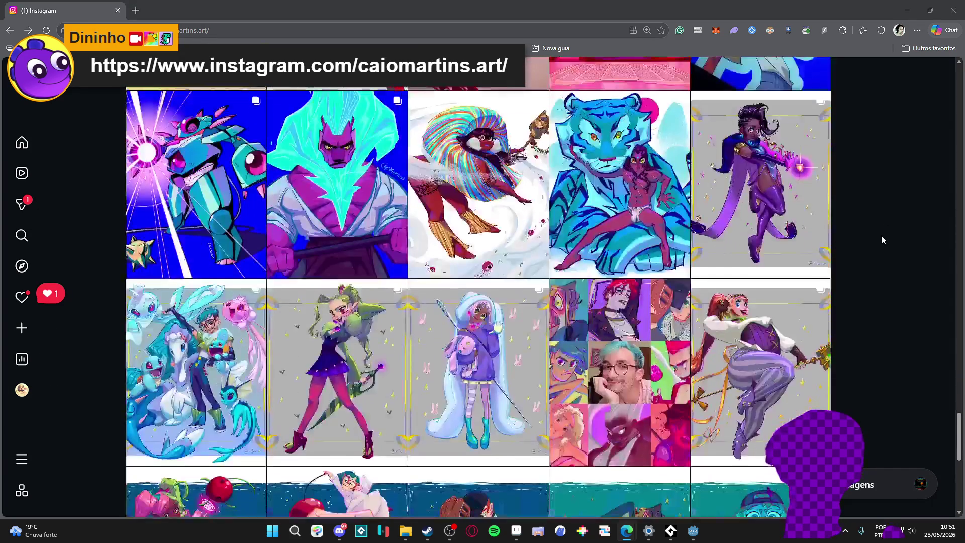
{"action": "scroll", "coordinate": [882, 236], "scroll_direction": "down", "scroll_amount": 4}
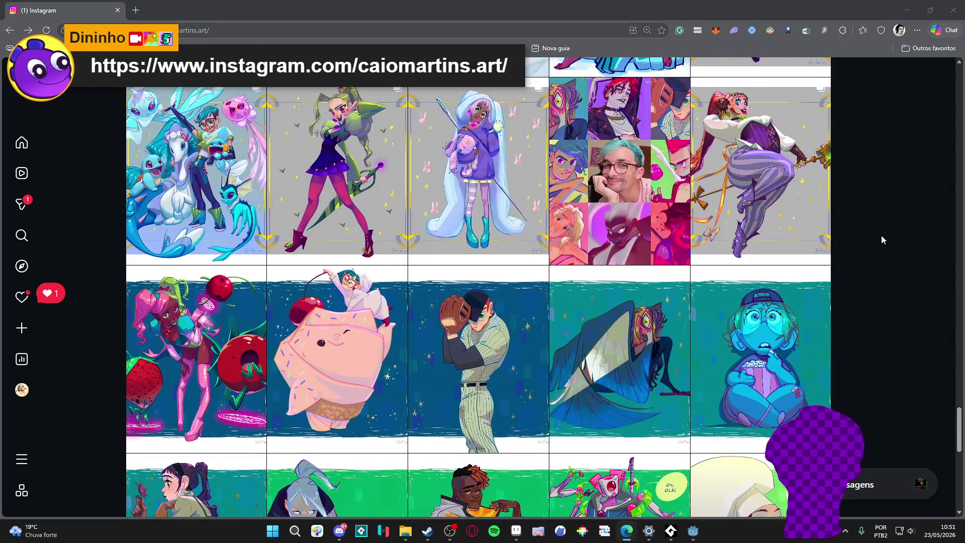
{"action": "scroll", "coordinate": [882, 236], "scroll_direction": "down", "scroll_amount": 5}
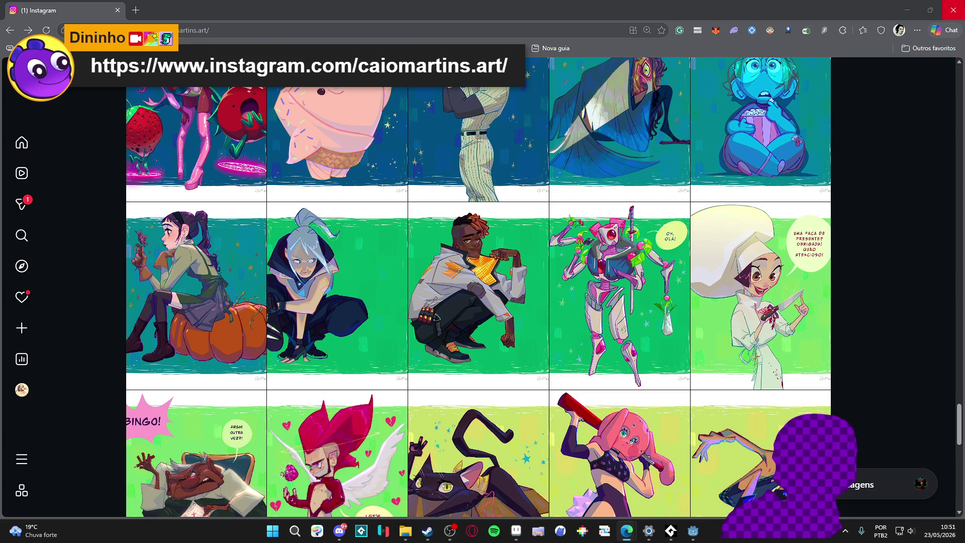
{"action": "left_click", "coordinate": [954, 10]}
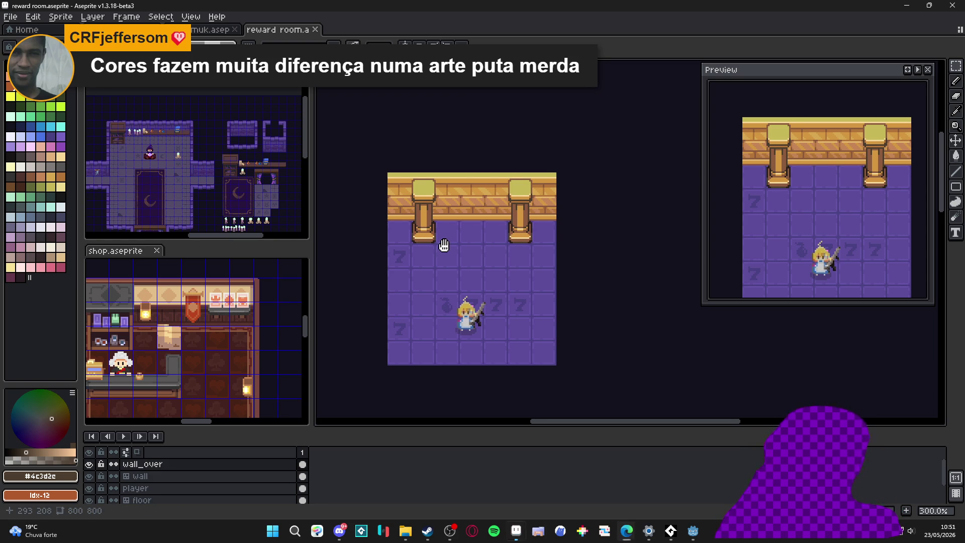
Switch to the Pencil and sample the pillar brown #8c5b3c
{"action": "scroll", "coordinate": [444, 245], "scroll_direction": "up", "scroll_amount": 1}
{"action": "scroll", "coordinate": [442, 196], "scroll_direction": "up", "scroll_amount": 1}
{"action": "key", "text": "v"}
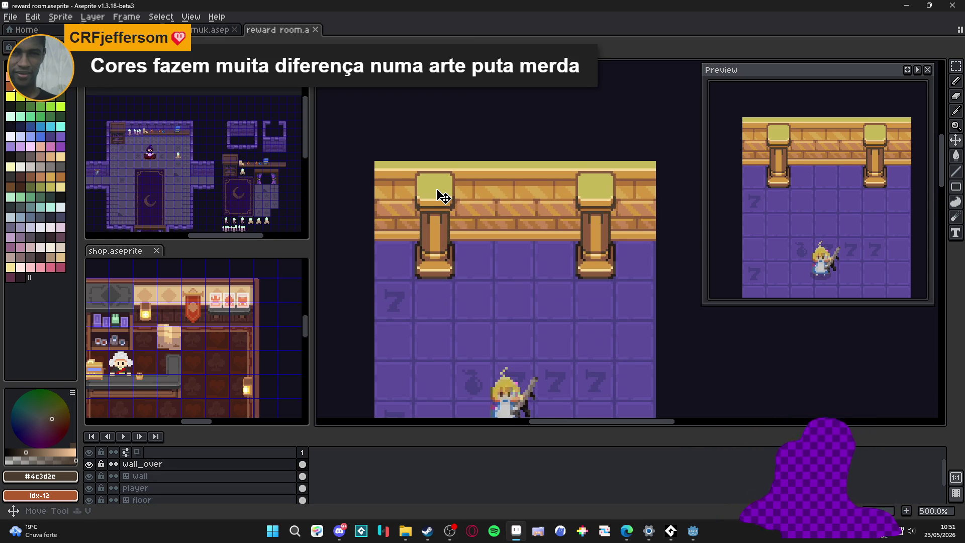
{"action": "key", "text": "b"}
{"action": "scroll", "coordinate": [437, 181], "scroll_direction": "up", "scroll_amount": 4}
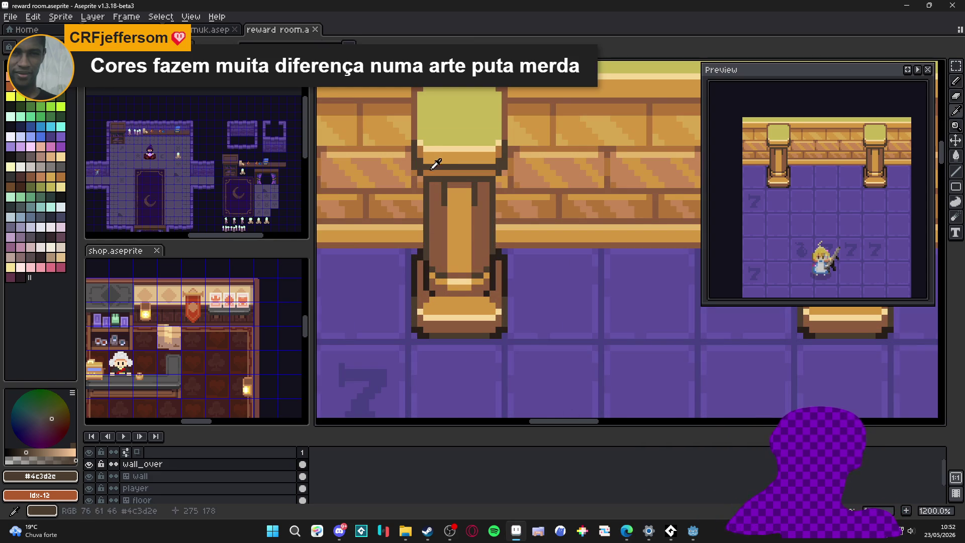
{"action": "left_click", "coordinate": [425, 151], "text": "alt"}
Zoom and pan to recentre the reward room in the view
{"action": "scroll", "coordinate": [417, 301], "scroll_direction": "down", "scroll_amount": 4}
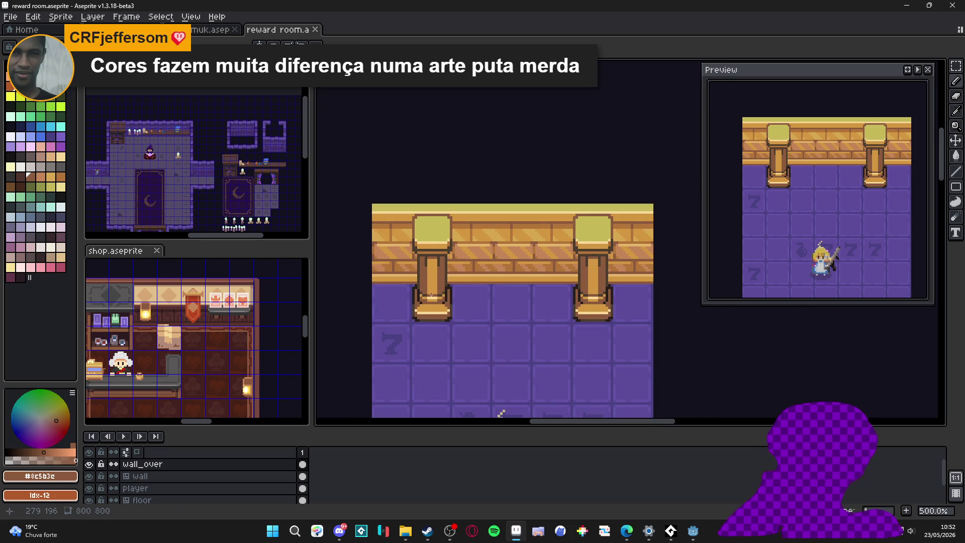
{"action": "scroll", "coordinate": [434, 290], "scroll_direction": "down", "scroll_amount": 1}
{"action": "scroll", "coordinate": [471, 276], "scroll_direction": "down", "scroll_amount": 1}
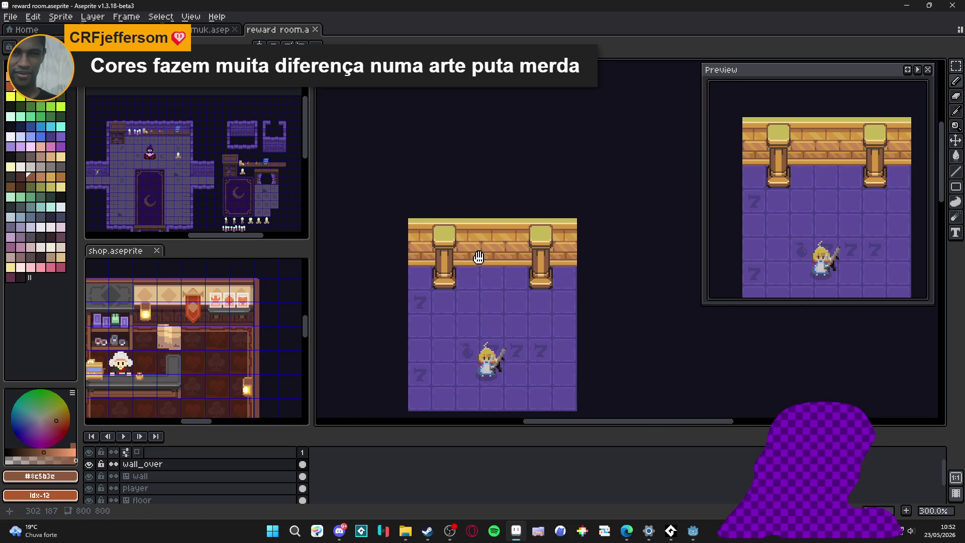
{"action": "left_click_drag", "start_coordinate": [512, 246], "coordinate": [491, 229]}
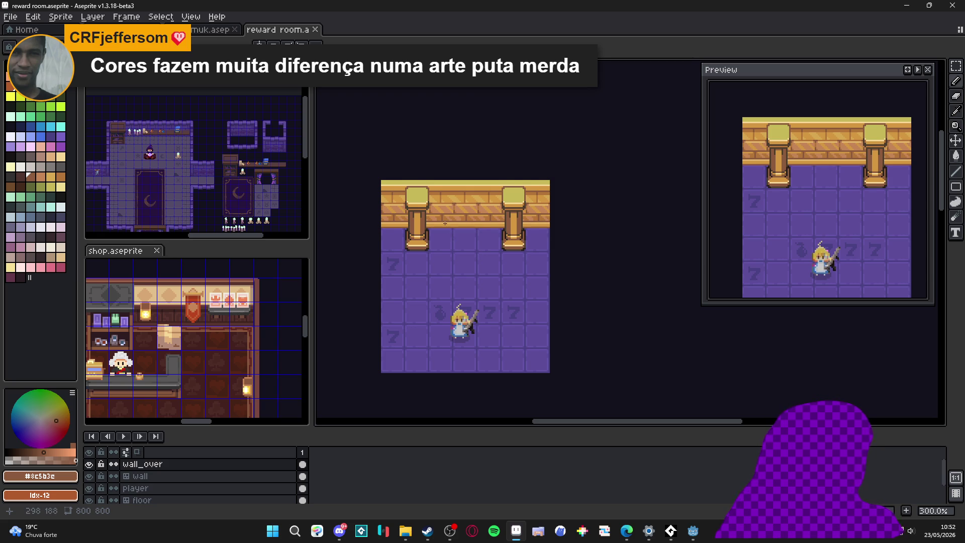
{"action": "scroll", "coordinate": [444, 223], "scroll_direction": "up", "scroll_amount": 1}
{"action": "left_click_drag", "start_coordinate": [445, 222], "coordinate": [439, 226]}
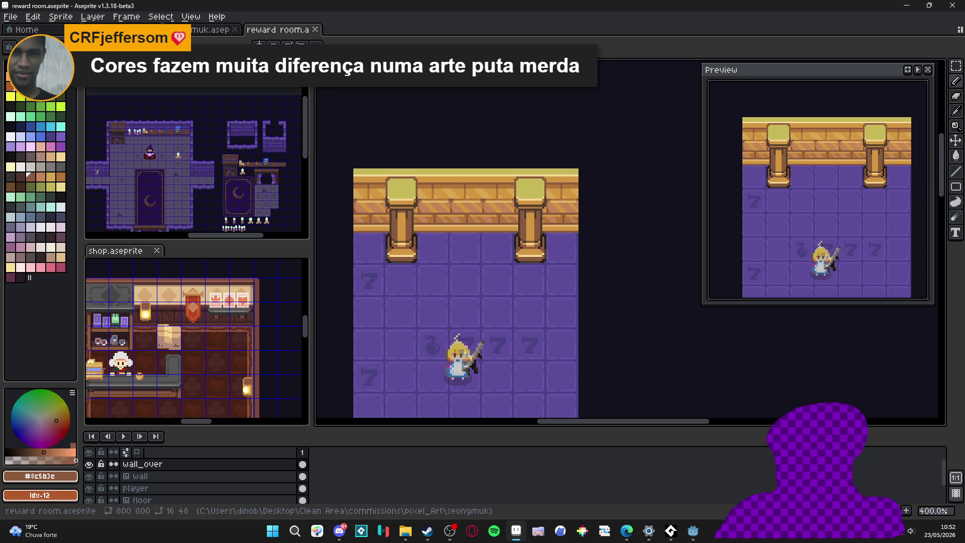
{"action": "scroll", "coordinate": [417, 293], "scroll_direction": "down", "scroll_amount": 1}
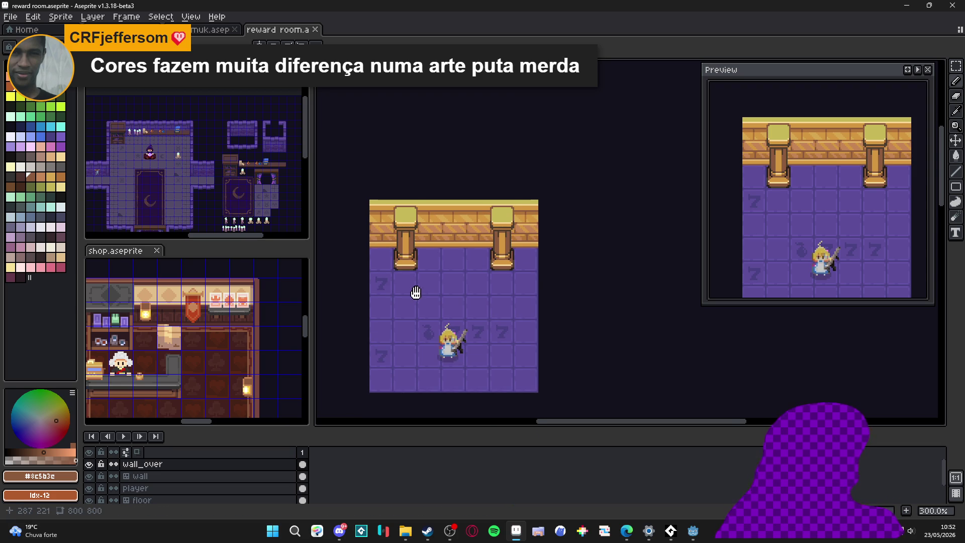
{"action": "left_click_drag", "start_coordinate": [417, 293], "coordinate": [420, 261]}
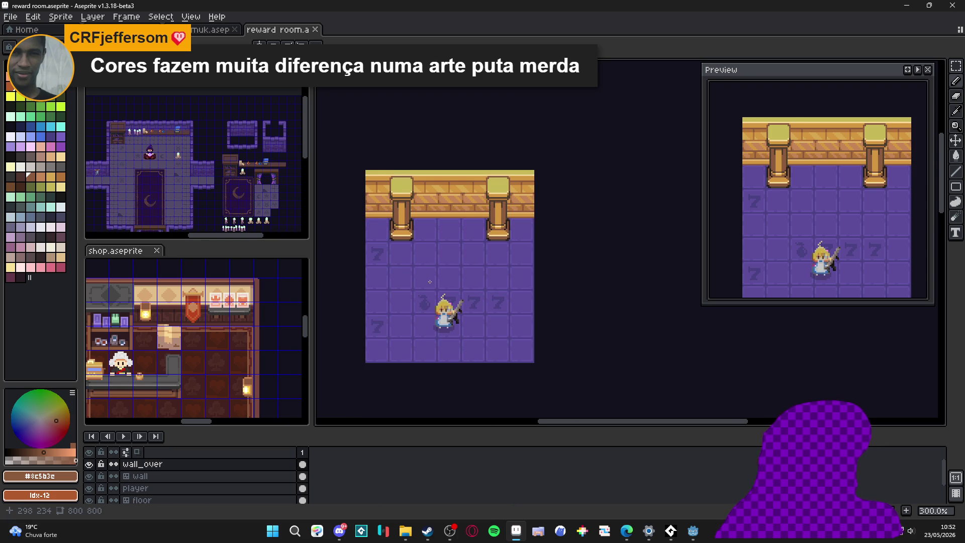
{"action": "scroll", "coordinate": [435, 296], "scroll_direction": "up", "scroll_amount": 1}
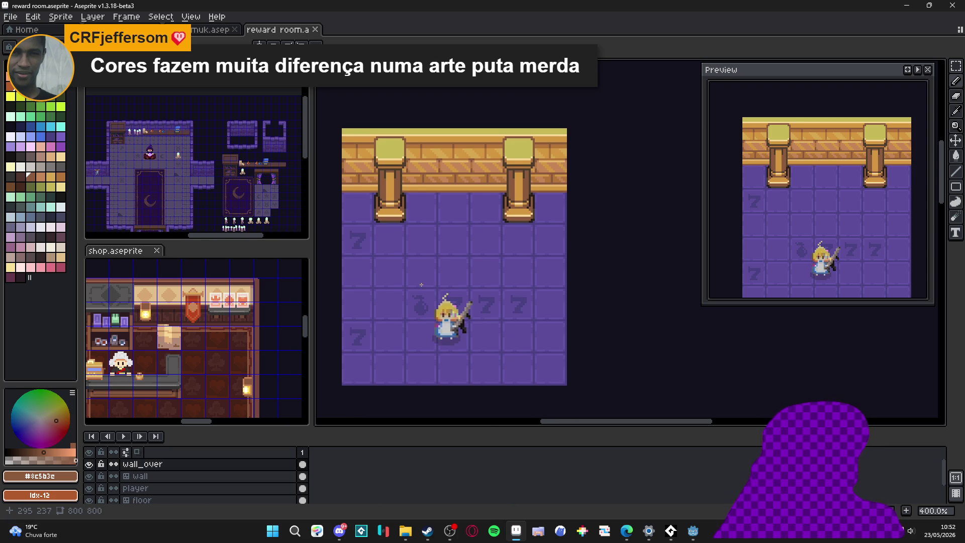
{"action": "scroll", "coordinate": [422, 284], "scroll_direction": "down", "scroll_amount": 1}
{"action": "left_click_drag", "start_coordinate": [421, 284], "coordinate": [431, 250]}
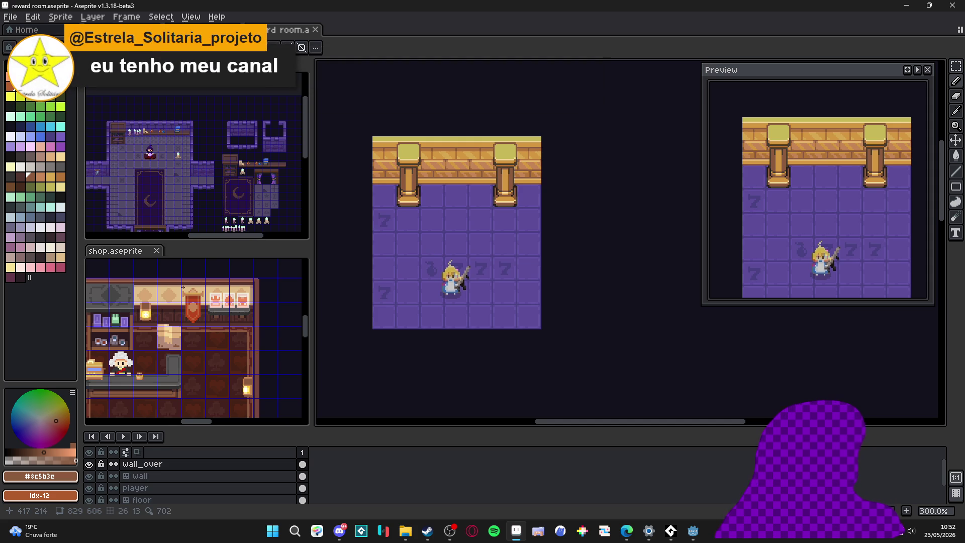
{"action": "scroll", "coordinate": [183, 310], "scroll_direction": "down", "scroll_amount": 1}
{"action": "scroll", "coordinate": [184, 310], "scroll_direction": "up", "scroll_amount": 2}
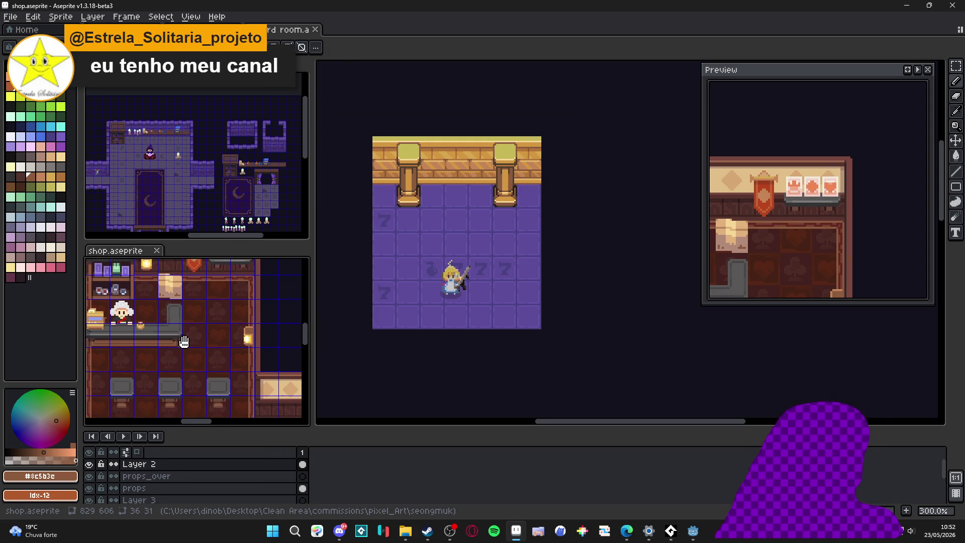
{"action": "left_click_drag", "start_coordinate": [227, 337], "coordinate": [201, 337]}
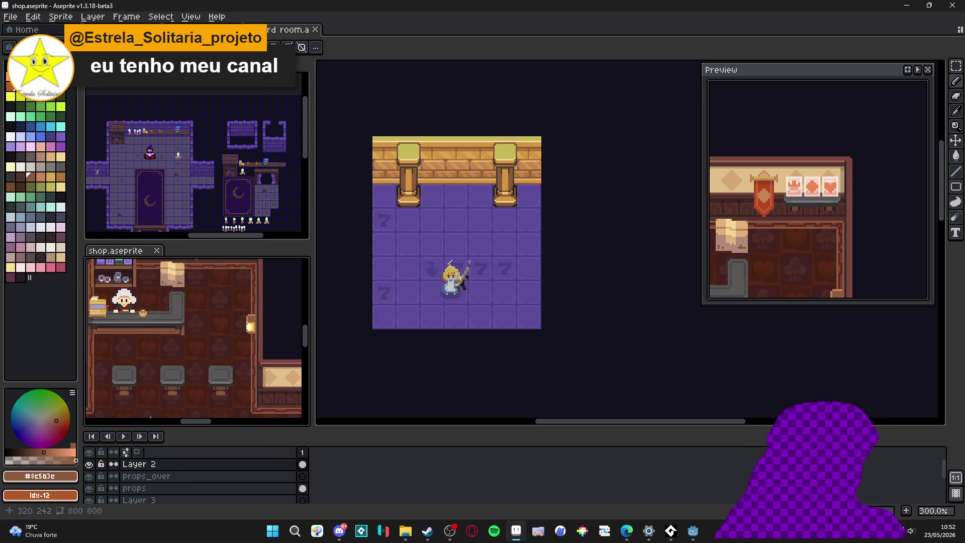
{"action": "left_click_drag", "start_coordinate": [453, 251], "coordinate": [476, 258]}
{"action": "left_click", "coordinate": [131, 488]}
{"action": "left_click", "coordinate": [91, 488]}
{"action": "left_click", "coordinate": [90, 465]}
{"action": "left_click", "coordinate": [90, 464]}
{"action": "left_click", "coordinate": [90, 476]}
{"action": "left_click", "coordinate": [91, 476]}
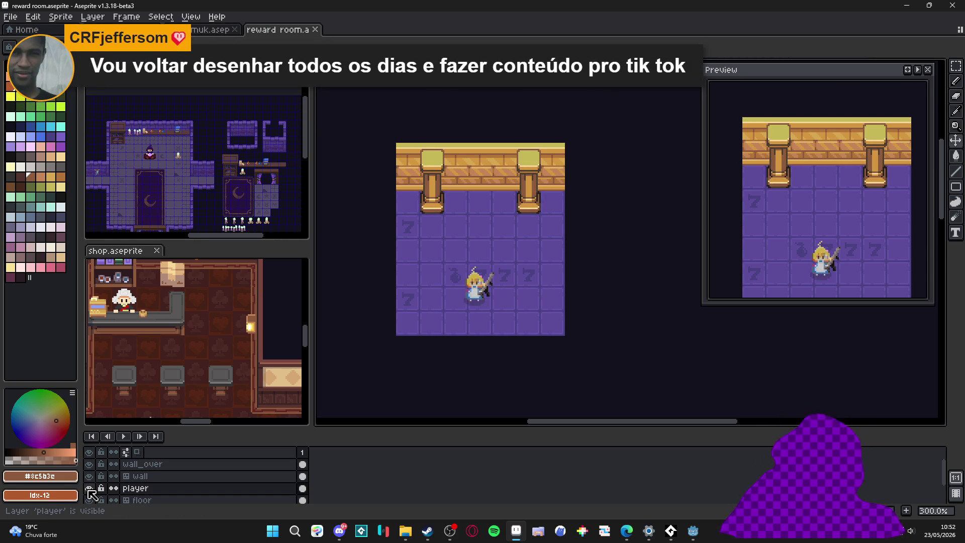
{"action": "left_click", "coordinate": [91, 476]}
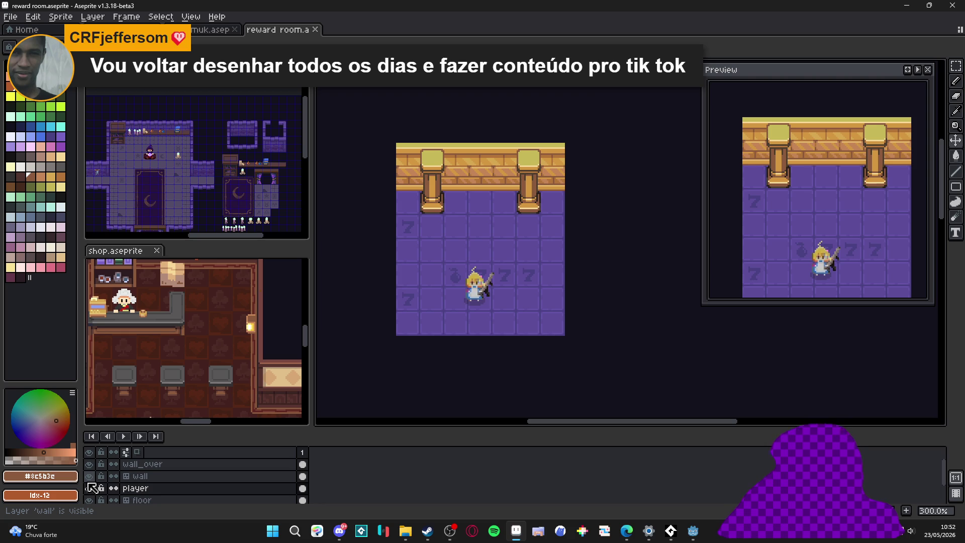
{"action": "left_click", "coordinate": [90, 500]}
{"action": "left_click", "coordinate": [90, 500]}
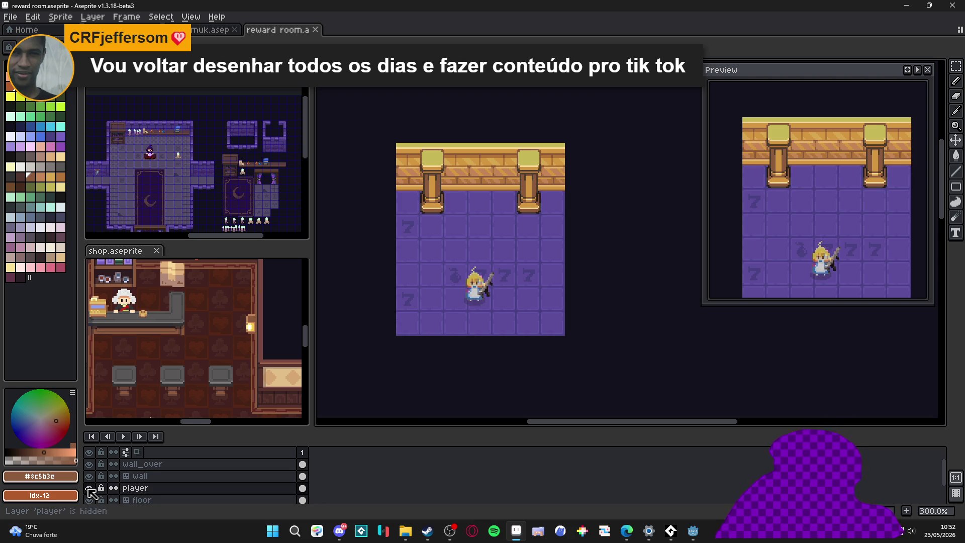
{"action": "double_click", "coordinate": [134, 489]}
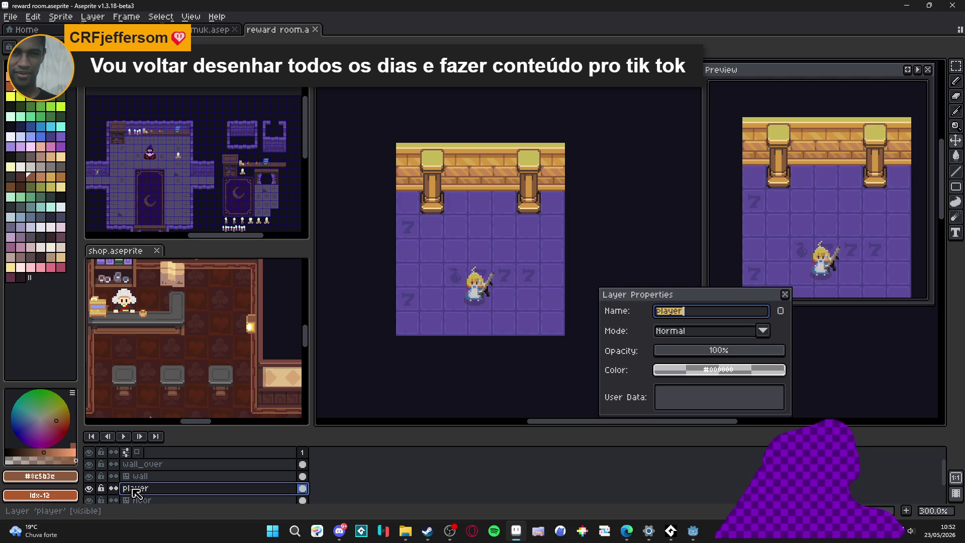
Add a new empty layer below player and name it rug
{"action": "left_click", "coordinate": [785, 295]}
{"action": "key", "text": "shift+n"}
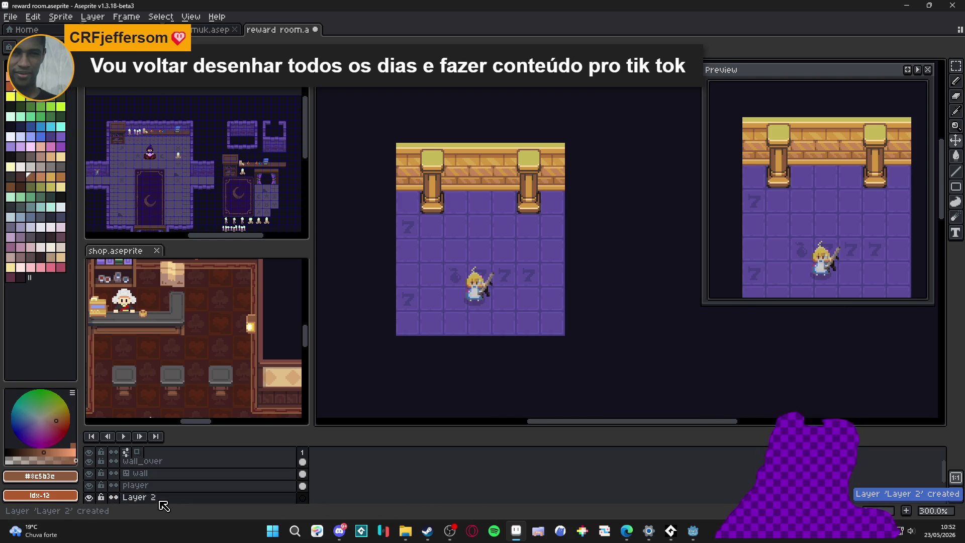
{"action": "double_click", "coordinate": [161, 498]}
{"action": "type", "text": "rug"}
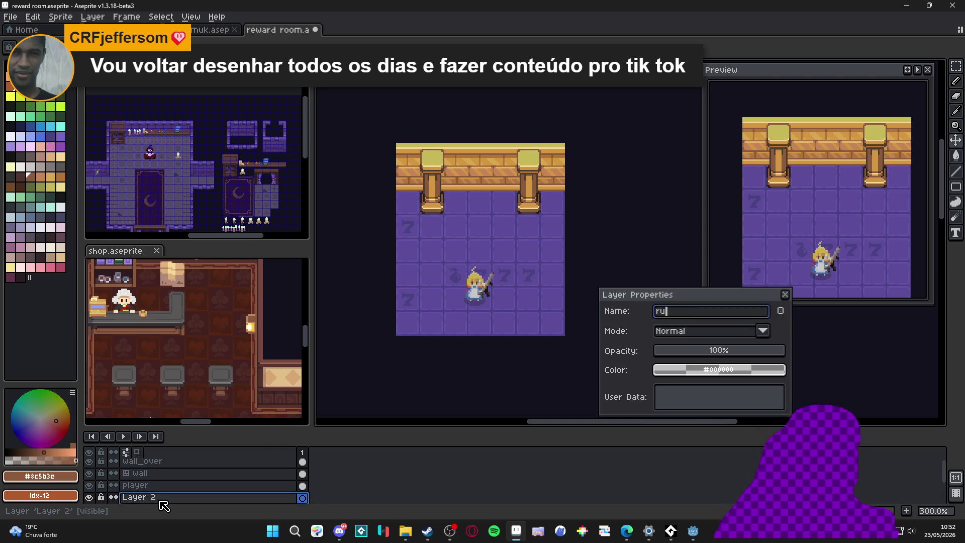
{"action": "key", "text": "Return"}
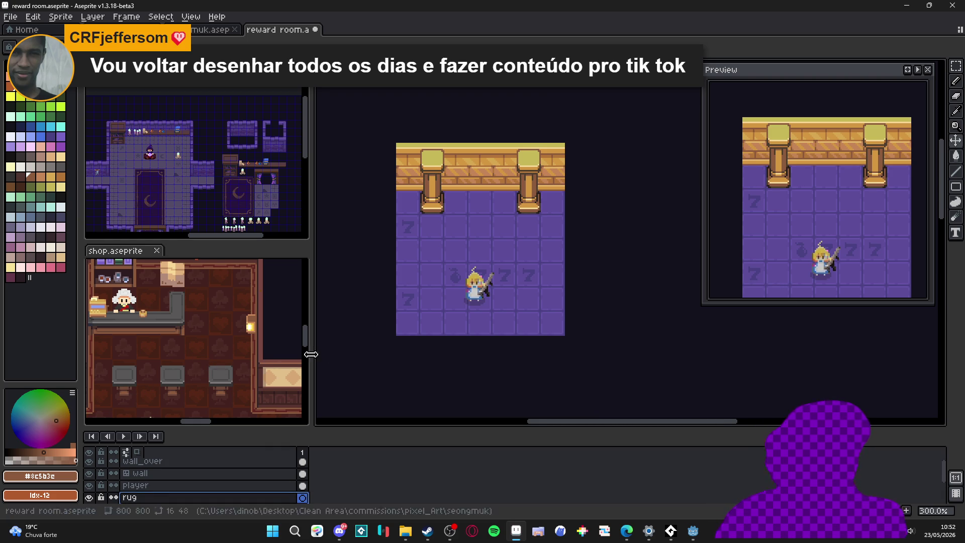
Fill a 48x48 square around the character as a pink rug, recoloured orange-red
{"action": "left_click", "coordinate": [60, 267]}
{"action": "scroll", "coordinate": [439, 248], "scroll_direction": "up", "scroll_amount": 1}
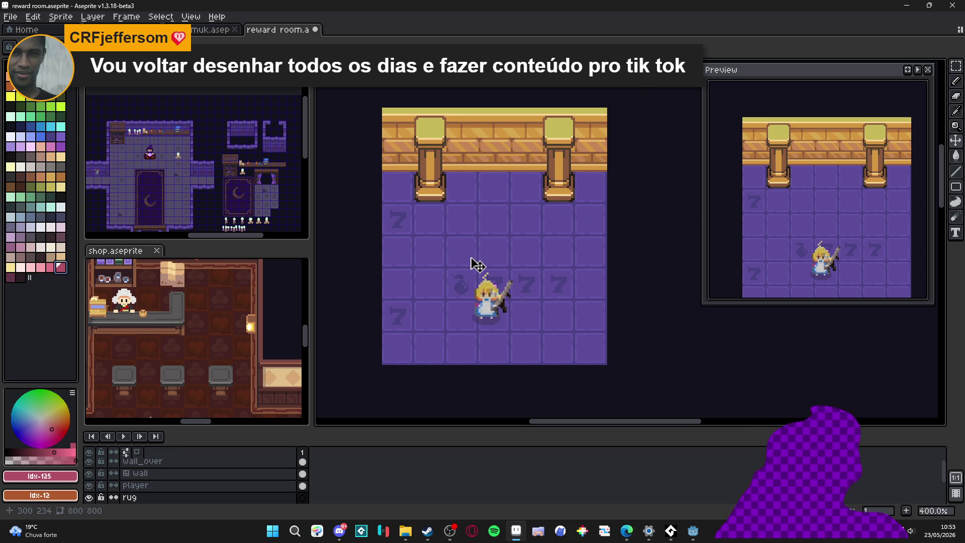
{"action": "scroll", "coordinate": [471, 257], "scroll_direction": "up", "scroll_amount": 1}
{"action": "key", "text": "m"}
{"action": "mouse_move", "coordinate": [462, 252]}
{"action": "left_mouse_down"}
{"action": "mouse_move", "coordinate": [537, 318]}
{"action": "mouse_move", "coordinate": [495, 300]}
{"action": "left_mouse_up"}
{"action": "key", "text": "f"}
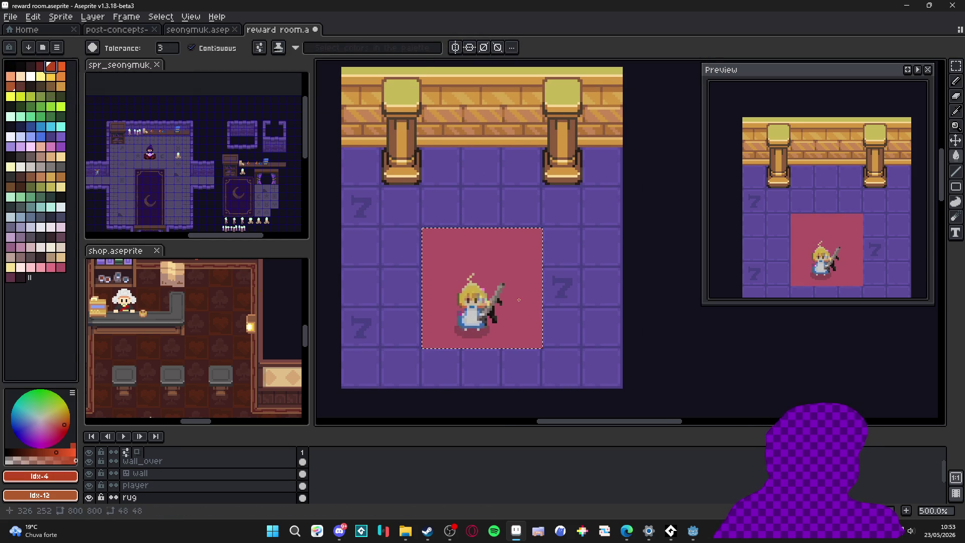
{"action": "left_click", "coordinate": [519, 300]}
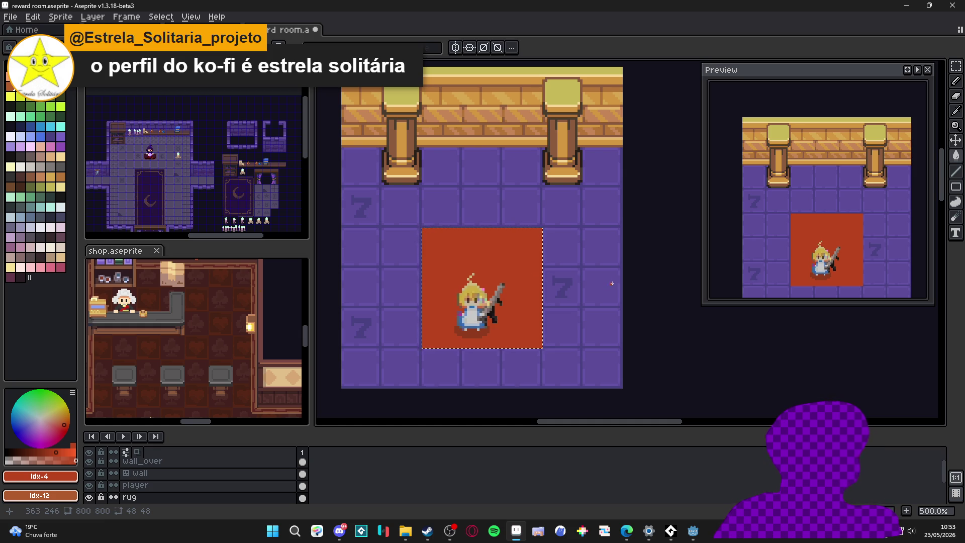
{"action": "key", "text": "ctrl+d"}
Recolour the rug to a muted purple-red and make the player layer active
{"action": "left_click", "coordinate": [586, 274], "text": "alt"}
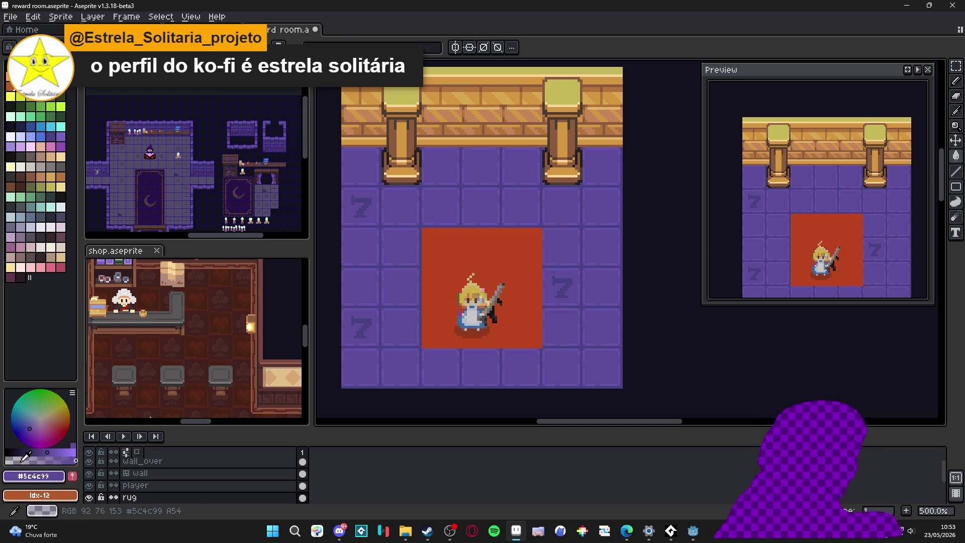
{"action": "left_click", "coordinate": [451, 296]}
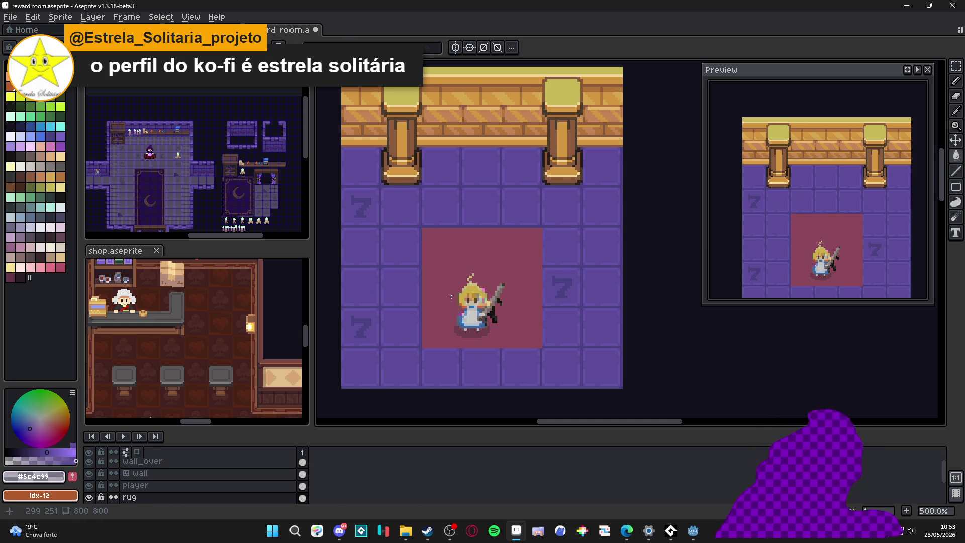
{"action": "key", "text": "v"}
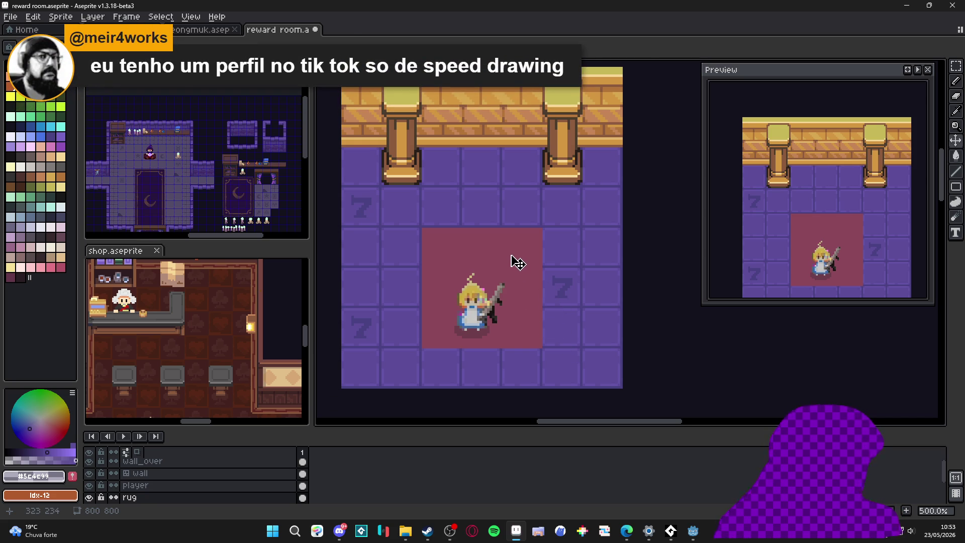
{"action": "left_click", "coordinate": [481, 309]}
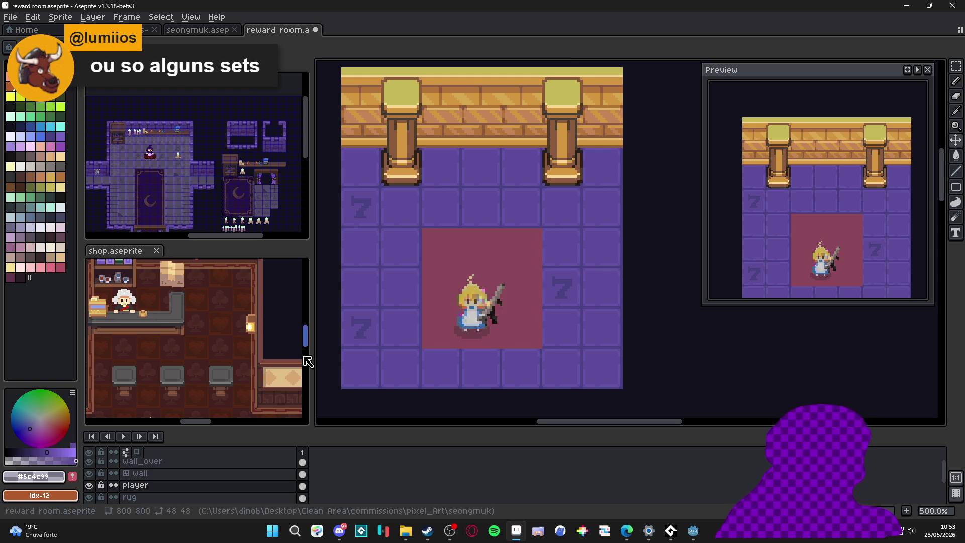
Dock the floating seongmuk tileset and shop documents into the tab bar
{"action": "scroll", "coordinate": [391, 223], "scroll_direction": "down", "scroll_amount": 1}
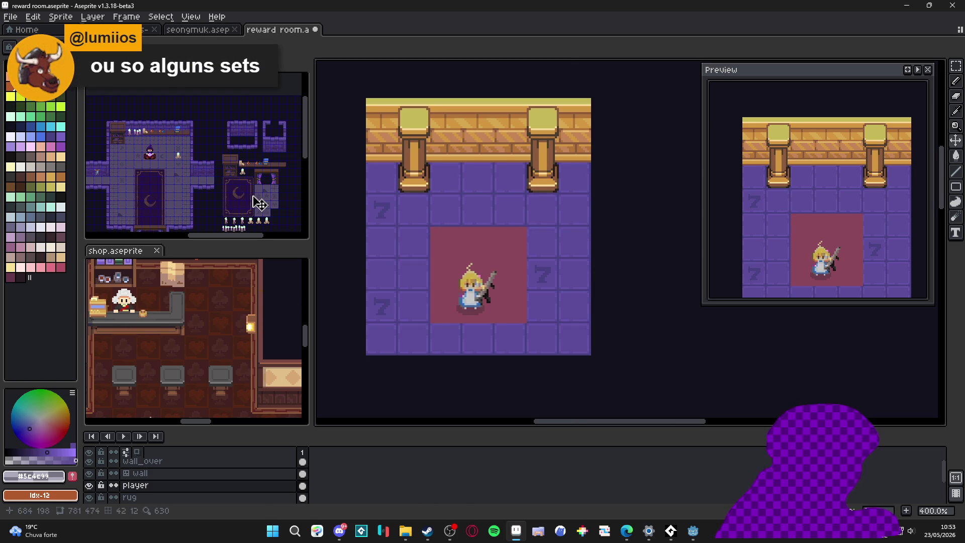
{"action": "mouse_move", "coordinate": [146, 83]}
{"action": "left_mouse_down"}
{"action": "mouse_move", "coordinate": [356, 49]}
{"action": "mouse_move", "coordinate": [362, 35]}
{"action": "left_mouse_up"}
{"action": "mouse_move", "coordinate": [144, 97]}
{"action": "left_mouse_down"}
{"action": "mouse_move", "coordinate": [452, 35]}
{"action": "mouse_move", "coordinate": [491, 40]}
{"action": "mouse_move", "coordinate": [483, 35]}
{"action": "left_mouse_up"}
{"action": "scroll", "coordinate": [523, 254], "scroll_direction": "up", "scroll_amount": 1}
{"action": "mouse_move", "coordinate": [524, 255]}
{"action": "left_mouse_down"}
{"action": "mouse_move", "coordinate": [384, 216]}
{"action": "mouse_move", "coordinate": [244, 254]}
{"action": "mouse_move", "coordinate": [398, 262]}
{"action": "mouse_move", "coordinate": [384, 201]}
{"action": "left_mouse_up"}
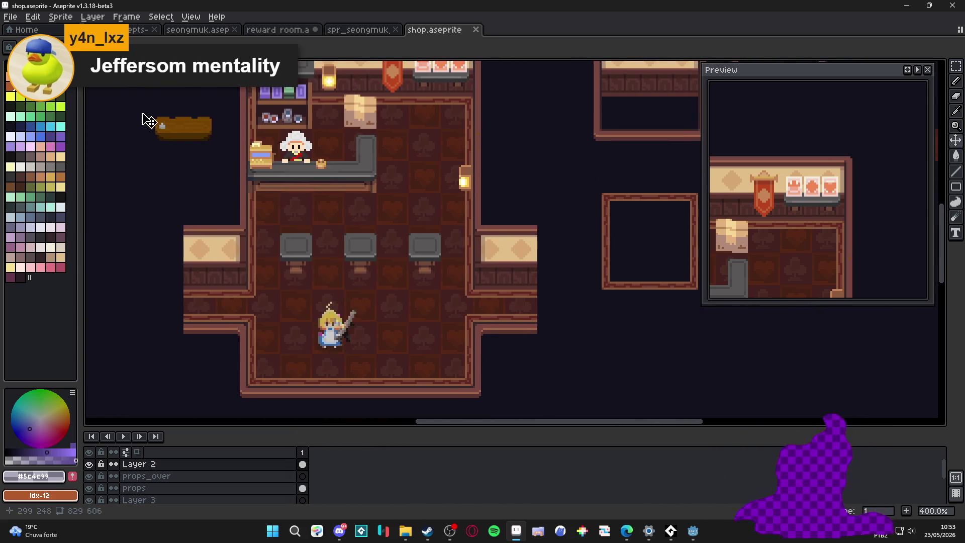
Pan around the shop canvas, then look over the seongmuk tileset room
{"action": "left_click_drag", "start_coordinate": [200, 140], "coordinate": [220, 160]}
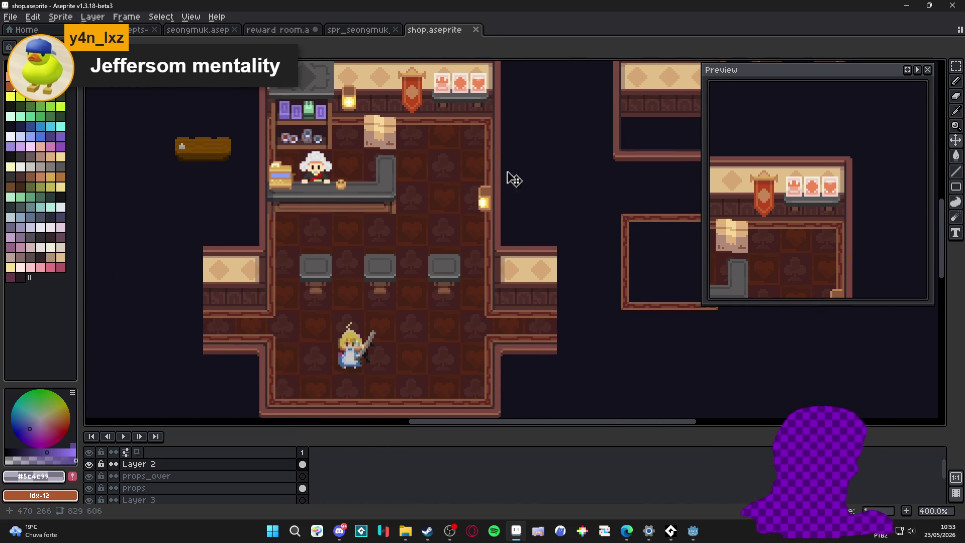
{"action": "left_click_drag", "start_coordinate": [499, 174], "coordinate": [400, 205]}
{"action": "left_click", "coordinate": [358, 29]}
{"action": "scroll", "coordinate": [499, 304], "scroll_direction": "up", "scroll_amount": 3}
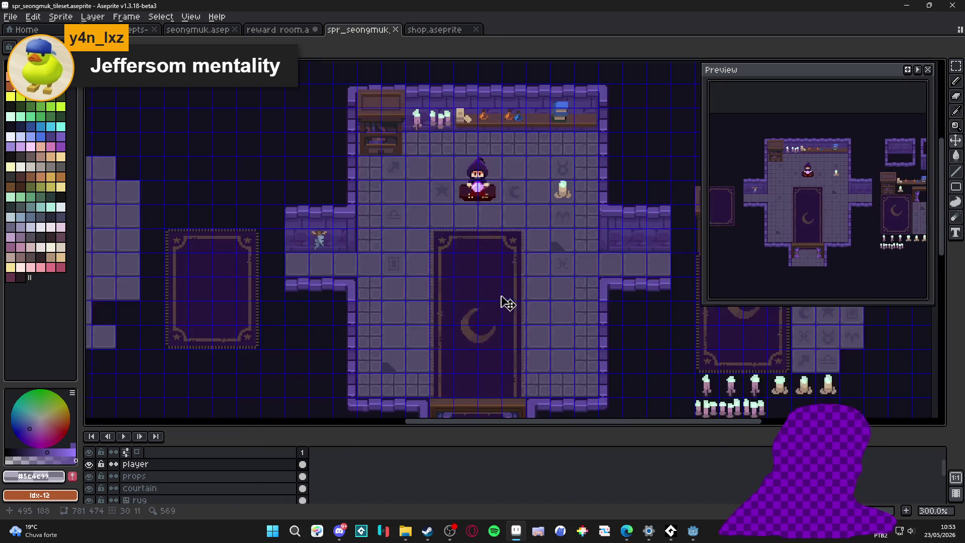
{"action": "left_click_drag", "start_coordinate": [499, 304], "coordinate": [372, 295]}
{"action": "mouse_move", "coordinate": [463, 279]}
{"action": "left_mouse_down"}
{"action": "mouse_move", "coordinate": [323, 276]}
{"action": "mouse_move", "coordinate": [329, 341]}
{"action": "mouse_move", "coordinate": [465, 207]}
{"action": "mouse_move", "coordinate": [432, 176]}
{"action": "left_mouse_up"}
Cycle through the shop, reward room, tileset and PNG tabs, ending on seongmuk at frame 2
{"action": "left_click", "coordinate": [434, 31]}
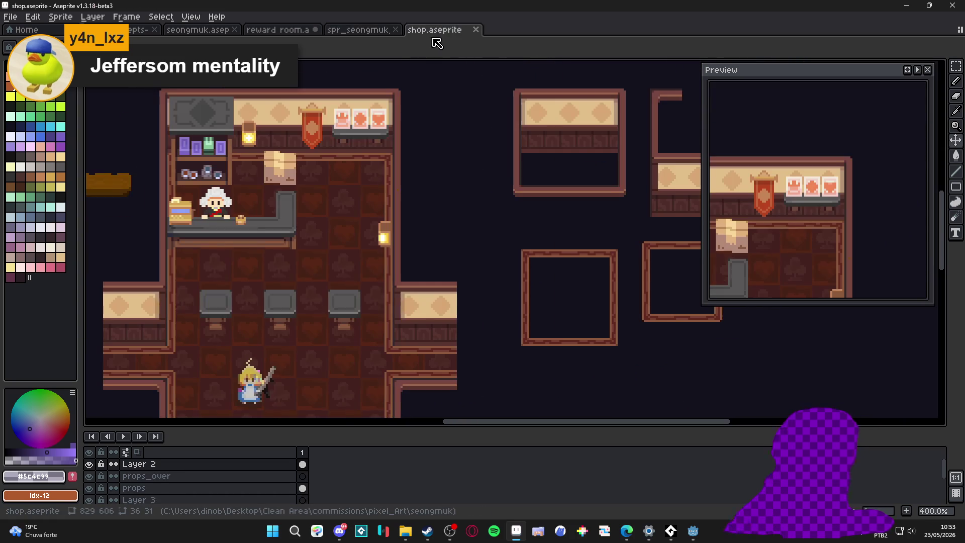
{"action": "left_click", "coordinate": [197, 29]}
{"action": "left_click", "coordinate": [277, 29]}
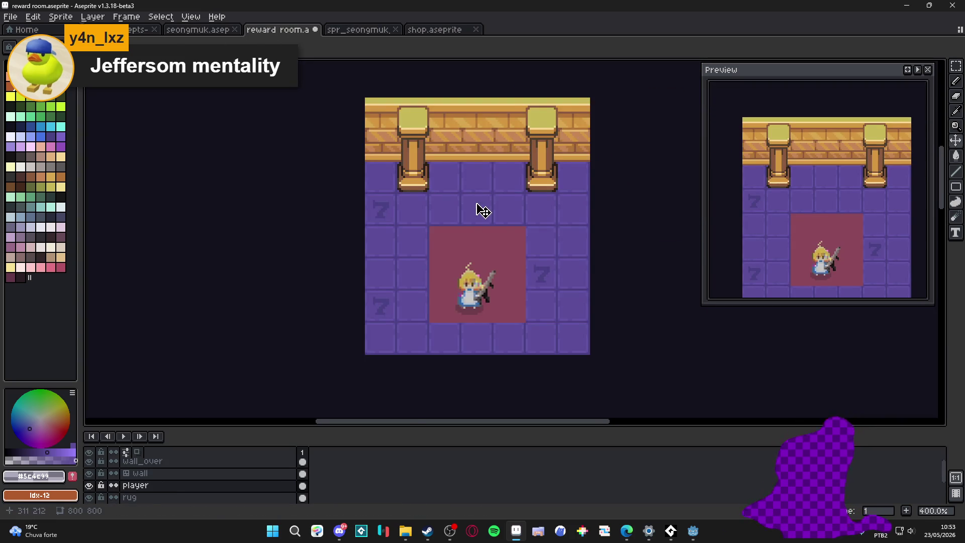
{"action": "scroll", "coordinate": [426, 252], "scroll_direction": "up", "scroll_amount": 1}
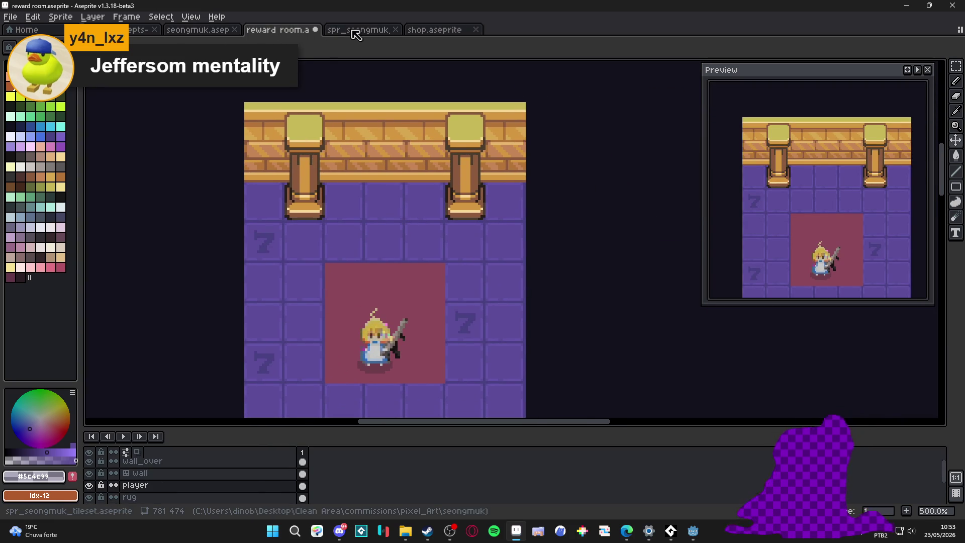
{"action": "left_click", "coordinate": [356, 31]}
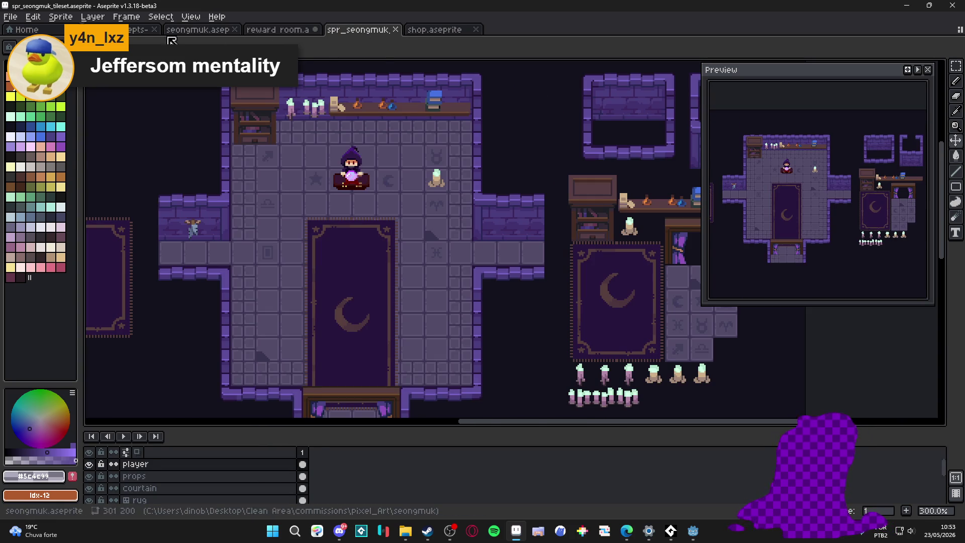
{"action": "left_click", "coordinate": [131, 31]}
{"action": "left_click", "coordinate": [197, 30]}
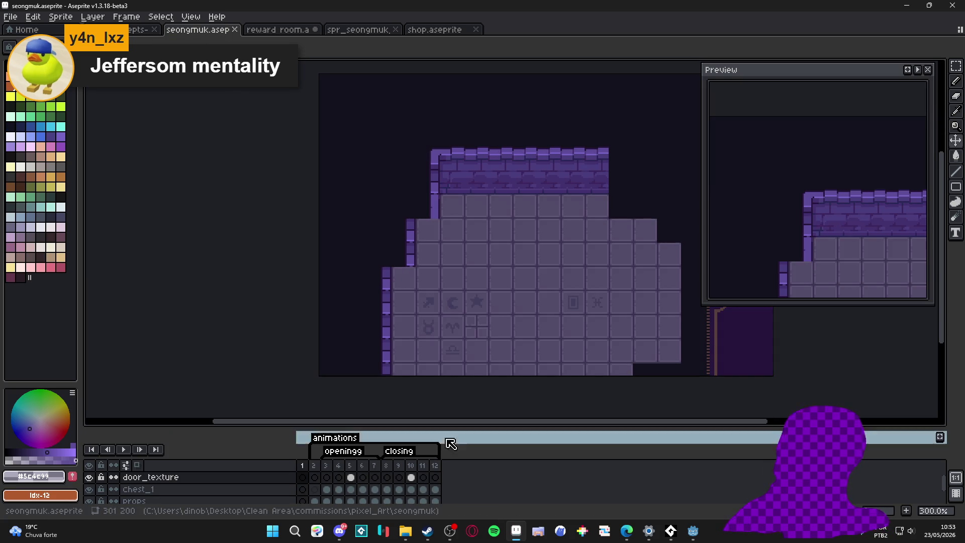
{"action": "left_click", "coordinate": [314, 477]}
Zoom and pan to the three chests, and make the props layer active
{"action": "left_click_drag", "start_coordinate": [510, 168], "coordinate": [371, 189]}
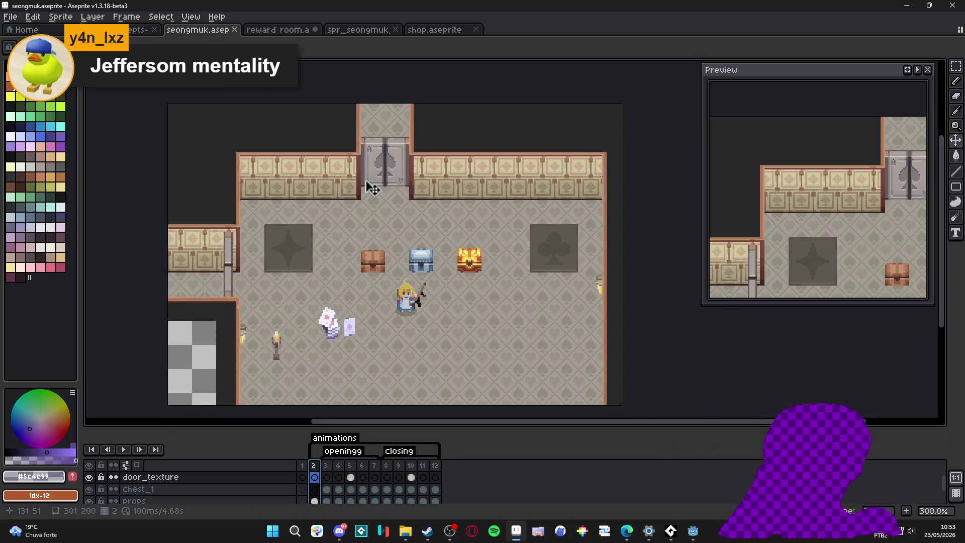
{"action": "scroll", "coordinate": [326, 202], "scroll_direction": "up", "scroll_amount": 1}
{"action": "left_click_drag", "start_coordinate": [280, 274], "coordinate": [295, 190]}
{"action": "scroll", "coordinate": [314, 196], "scroll_direction": "up", "scroll_amount": 1}
{"action": "scroll", "coordinate": [292, 221], "scroll_direction": "down", "scroll_amount": 1}
{"action": "scroll", "coordinate": [301, 318], "scroll_direction": "up", "scroll_amount": 1}
{"action": "scroll", "coordinate": [300, 314], "scroll_direction": "up", "scroll_amount": 1}
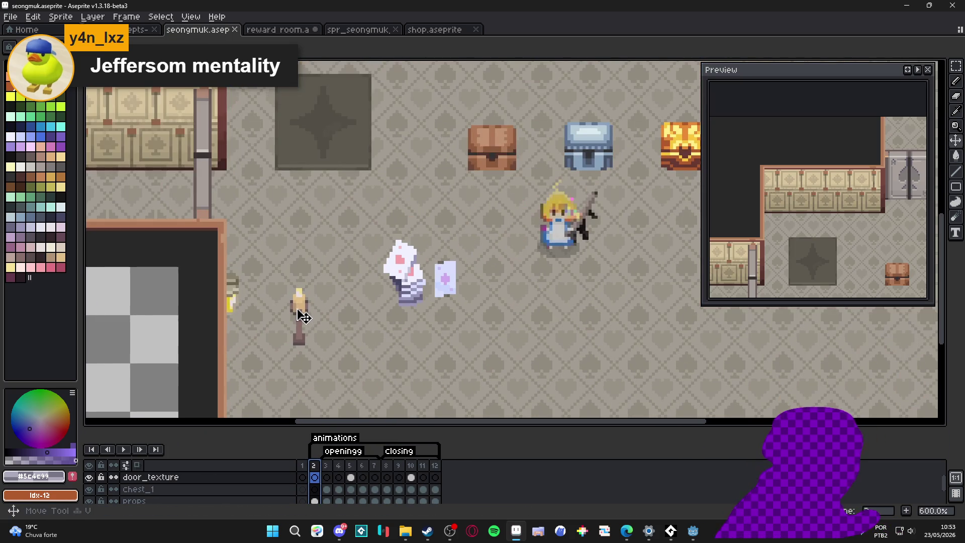
{"action": "left_click", "coordinate": [276, 316], "text": "ctrl"}
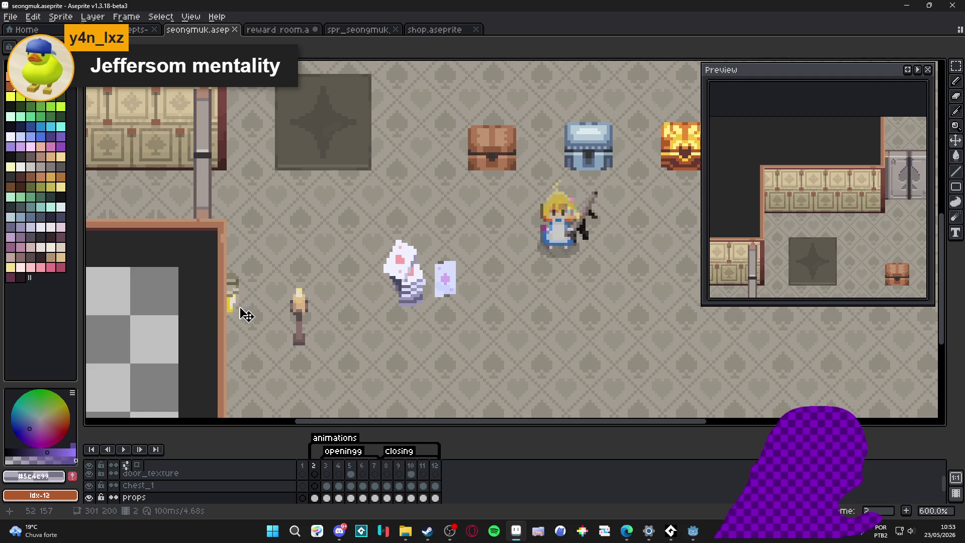
Bring the upper wall and spade-marked double door into view
{"action": "scroll", "coordinate": [257, 241], "scroll_direction": "down", "scroll_amount": 1}
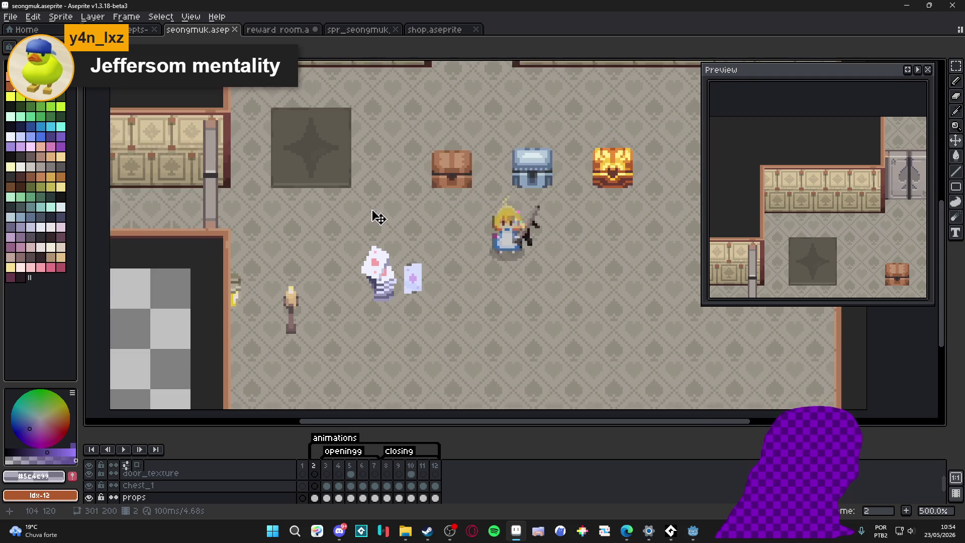
{"action": "left_click_drag", "start_coordinate": [355, 230], "coordinate": [308, 258]}
{"action": "left_click_drag", "start_coordinate": [445, 194], "coordinate": [431, 302]}
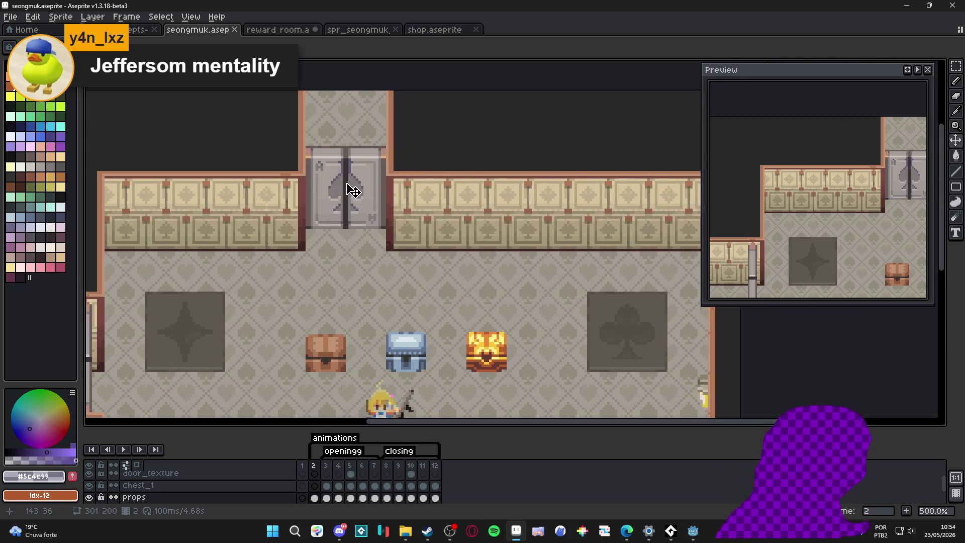
{"action": "scroll", "coordinate": [346, 186], "scroll_direction": "left", "scroll_amount": 5}
{"action": "scroll", "coordinate": [347, 186], "scroll_direction": "down", "scroll_amount": 3}
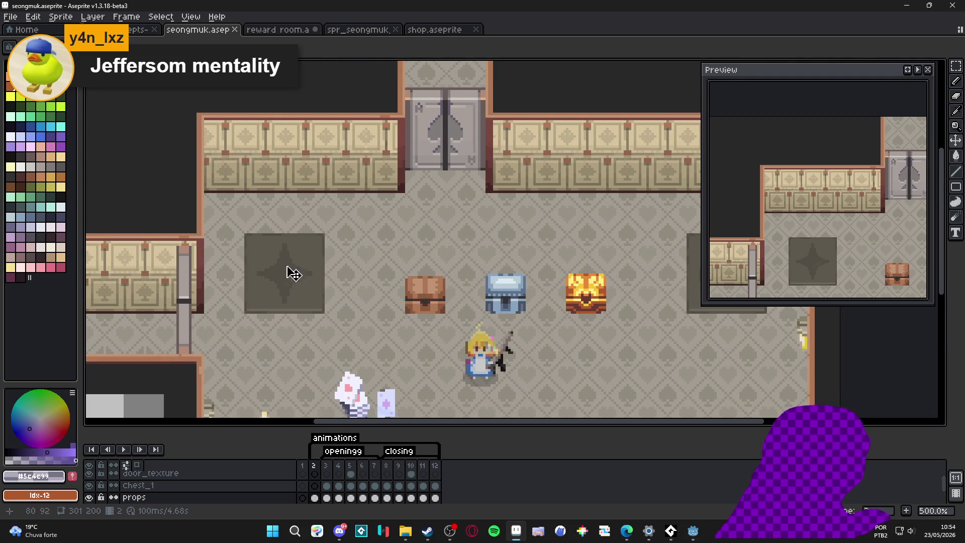
{"action": "scroll", "coordinate": [293, 269], "scroll_direction": "down", "scroll_amount": 2}
{"action": "scroll", "coordinate": [308, 249], "scroll_direction": "up", "scroll_amount": 1}
{"action": "scroll", "coordinate": [286, 321], "scroll_direction": "left", "scroll_amount": 3}
{"action": "scroll", "coordinate": [287, 321], "scroll_direction": "up", "scroll_amount": 4}
{"action": "scroll", "coordinate": [304, 167], "scroll_direction": "up", "scroll_amount": 1}
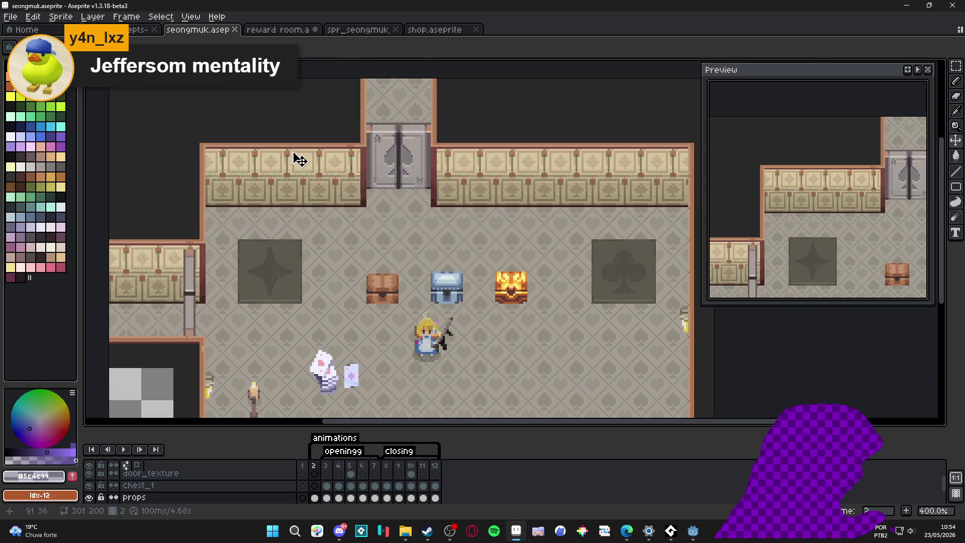
{"action": "scroll", "coordinate": [345, 231], "scroll_direction": "down", "scroll_amount": 3}
{"action": "scroll", "coordinate": [292, 373], "scroll_direction": "up", "scroll_amount": 1}
{"action": "scroll", "coordinate": [383, 297], "scroll_direction": "up", "scroll_amount": 2}
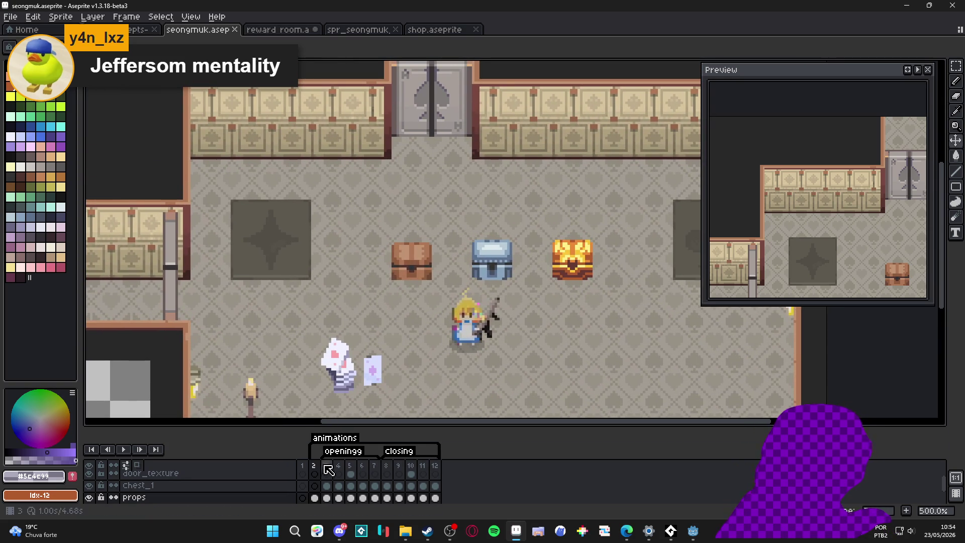
Play the room animation, with the chests opening by frame 7 and shutting by 12
{"action": "left_click", "coordinate": [123, 448]}
{"action": "scroll", "coordinate": [373, 305], "scroll_direction": "up", "scroll_amount": 2}
{"action": "scroll", "coordinate": [372, 306], "scroll_direction": "left", "scroll_amount": 2}
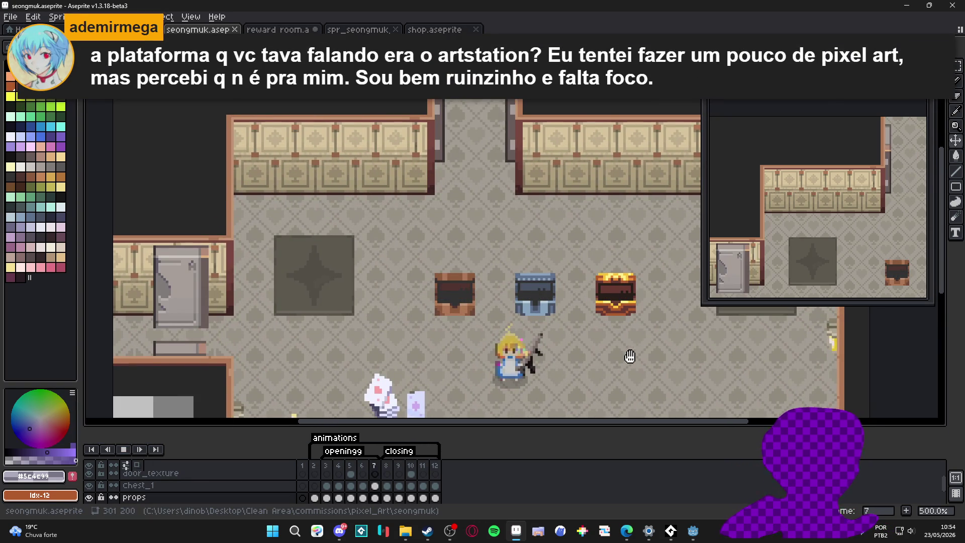
{"action": "scroll", "coordinate": [608, 372], "scroll_direction": "up", "scroll_amount": 2}
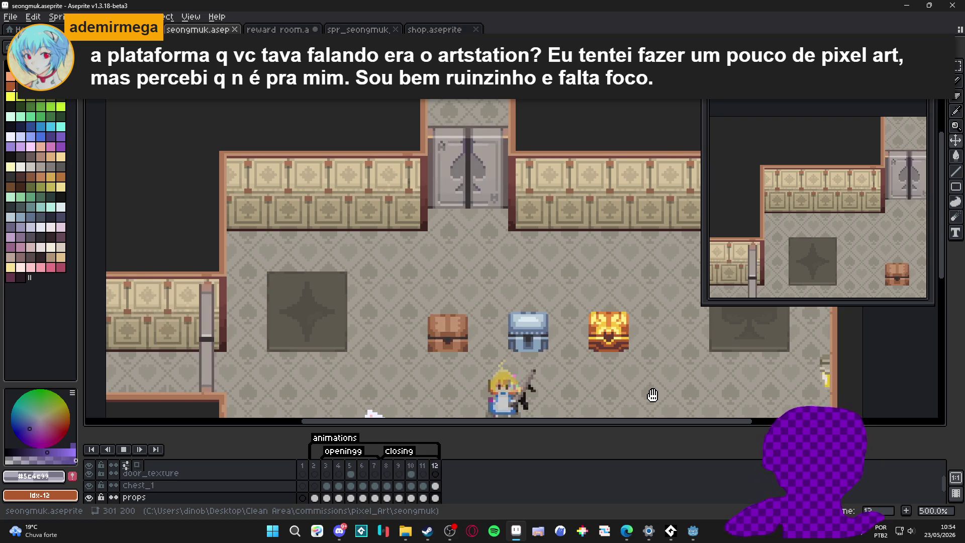
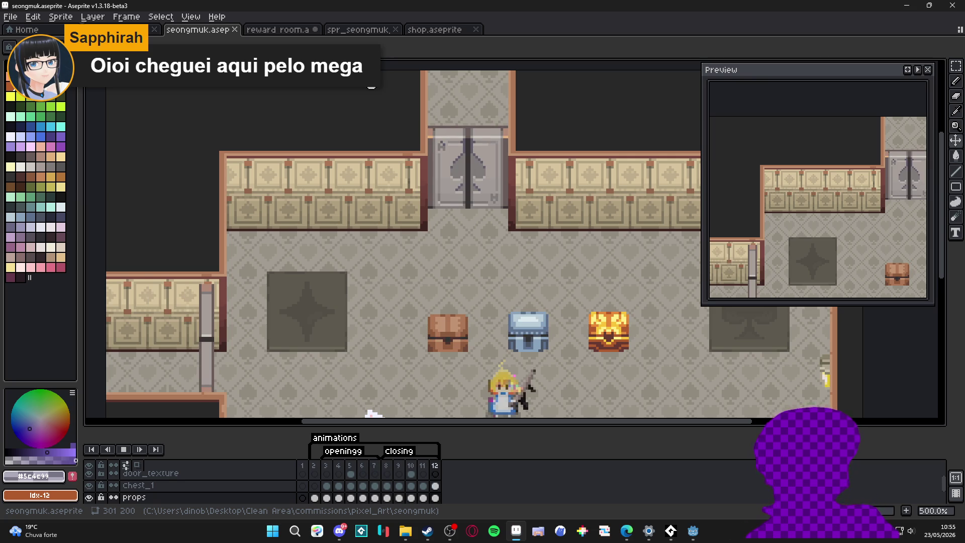
Look over the shop sprite, panning and zooming around its scene
{"action": "scroll", "coordinate": [409, 196], "scroll_direction": "down", "scroll_amount": 1}
{"action": "left_click", "coordinate": [429, 31]}
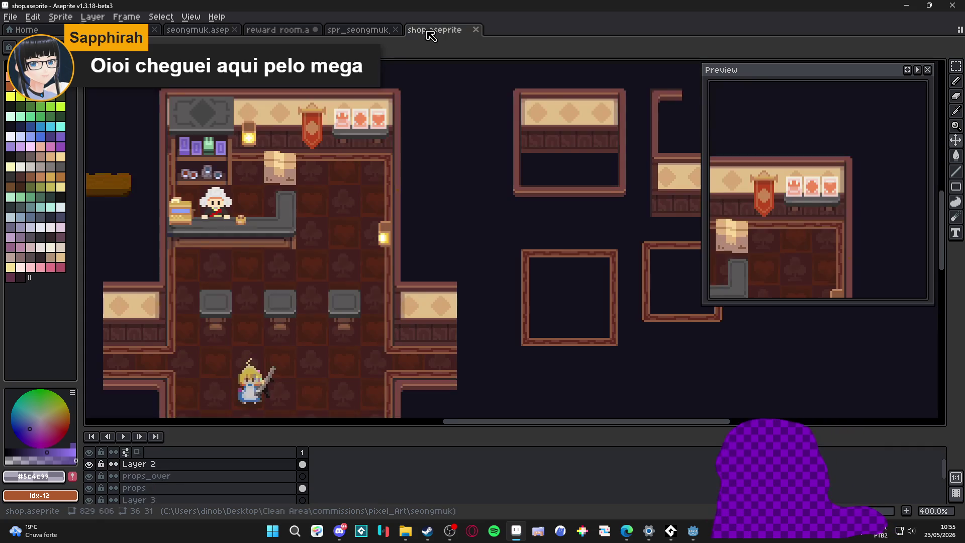
{"action": "scroll", "coordinate": [409, 167], "scroll_direction": "down", "scroll_amount": 1}
{"action": "mouse_move", "coordinate": [409, 168]}
{"action": "left_mouse_down"}
{"action": "mouse_move", "coordinate": [357, 168]}
{"action": "mouse_move", "coordinate": [376, 138]}
{"action": "mouse_move", "coordinate": [408, 137]}
{"action": "left_mouse_up"}
{"action": "scroll", "coordinate": [397, 166], "scroll_direction": "up", "scroll_amount": 1}
{"action": "scroll", "coordinate": [397, 166], "scroll_direction": "down", "scroll_amount": 1}
{"action": "scroll", "coordinate": [397, 166], "scroll_direction": "up", "scroll_amount": 1}
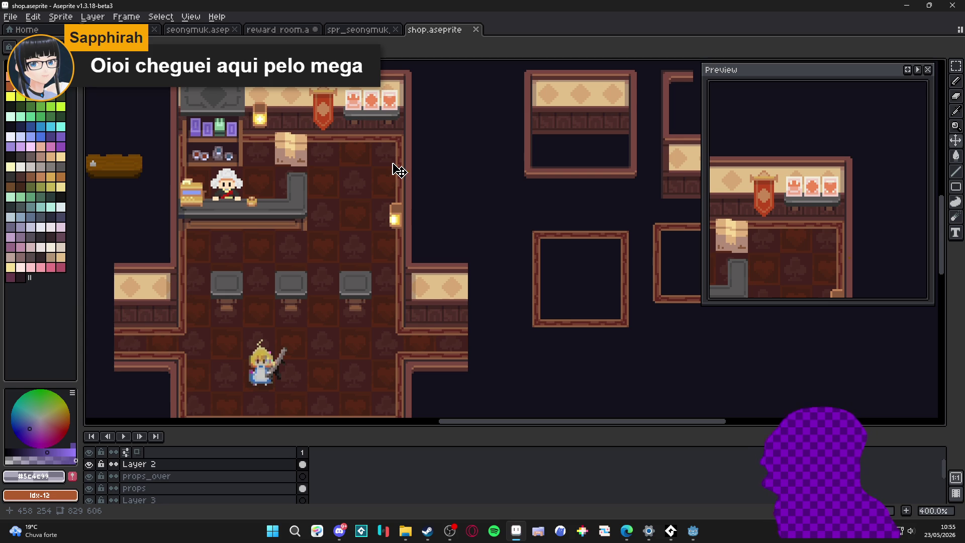
Glance at the seongmuk tileset and shop files, return to reward room, then switch to Discord
{"action": "left_click", "coordinate": [355, 30]}
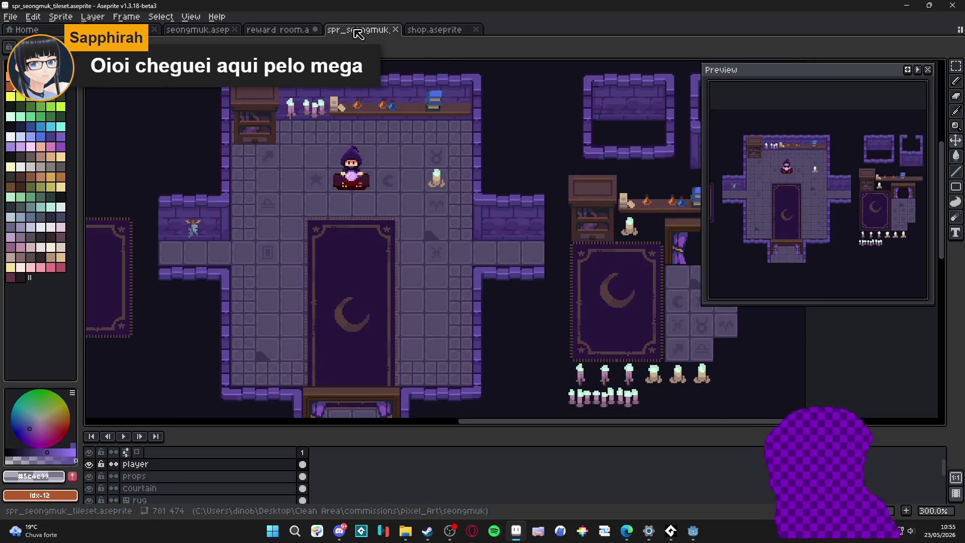
{"action": "left_click", "coordinate": [411, 32]}
{"action": "left_click", "coordinate": [282, 31]}
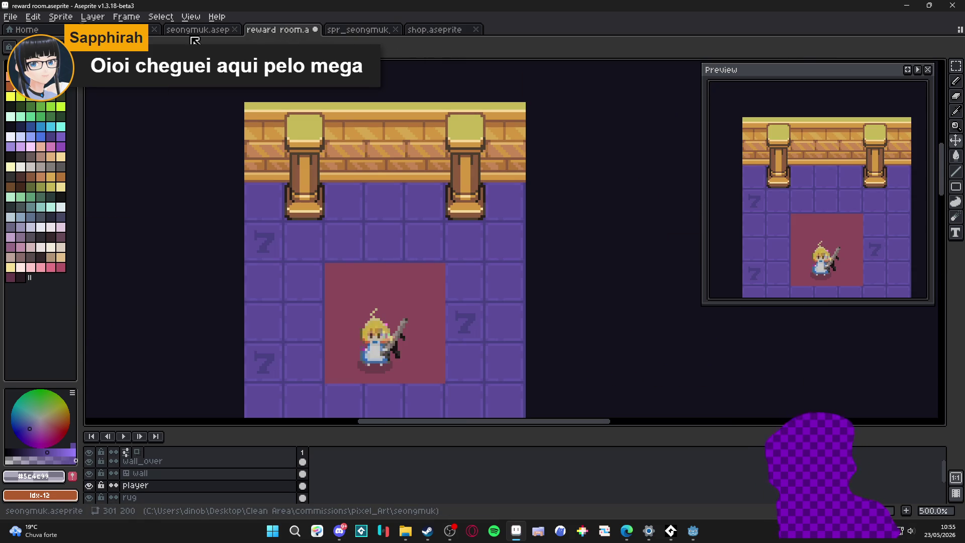
{"action": "scroll", "coordinate": [435, 254], "scroll_direction": "down", "scroll_amount": 1}
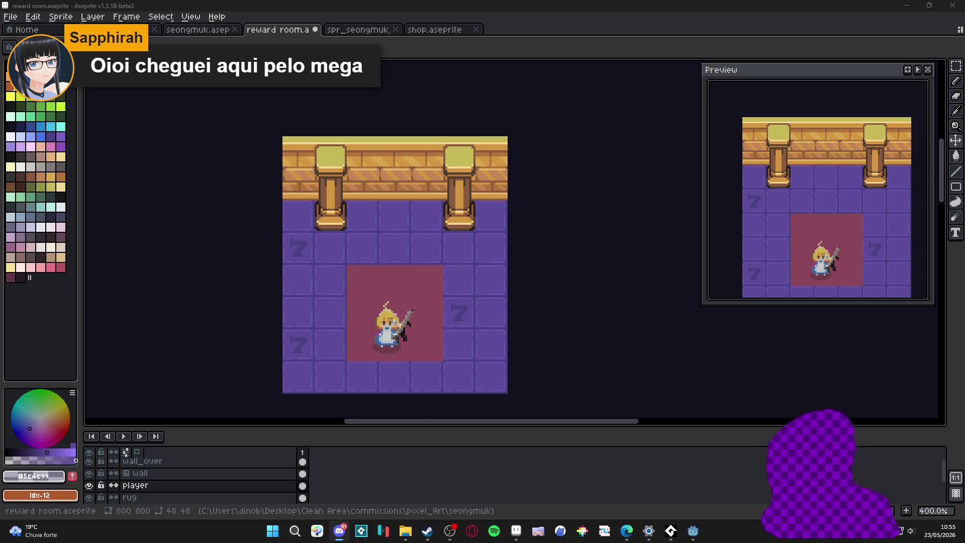
{"action": "key", "text": "alt+Tab"}
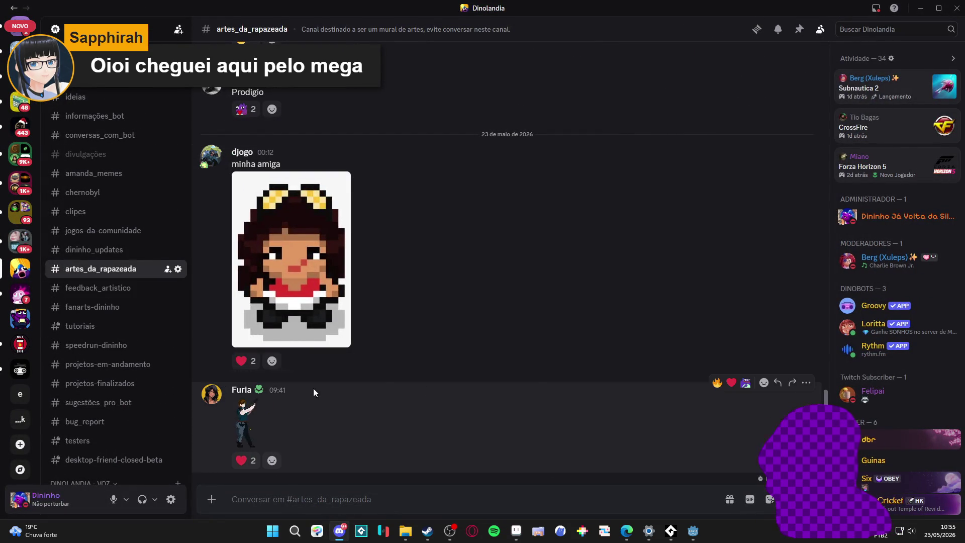
Read the portrait post and its replies in #feedback_artistico, then return to Aseprite
{"action": "left_click", "coordinate": [212, 393]}
{"action": "key", "text": "Escape"}
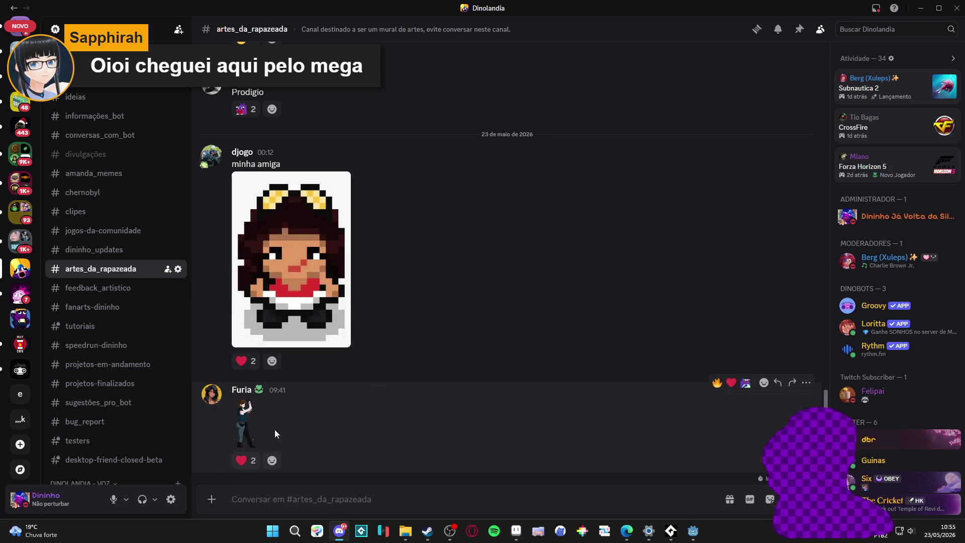
{"action": "left_click", "coordinate": [123, 287]}
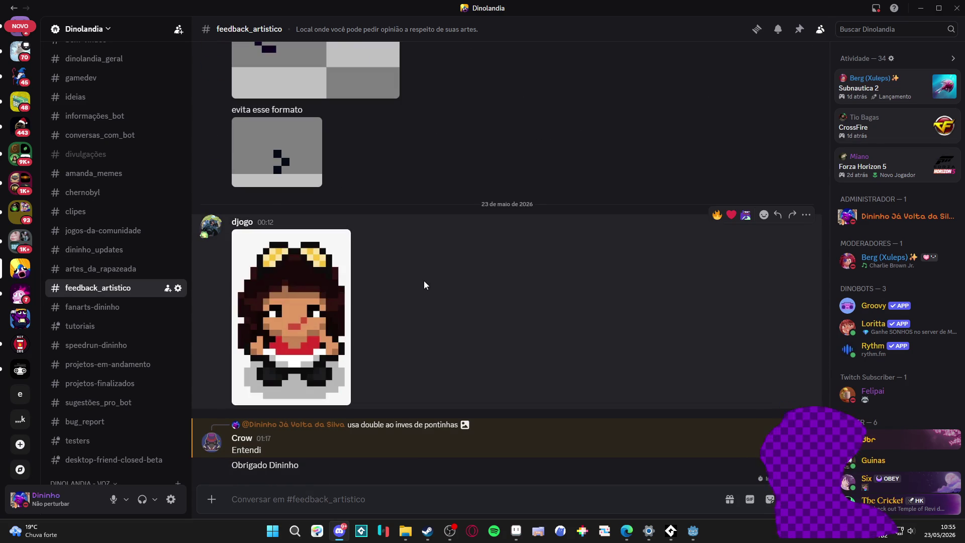
{"action": "scroll", "coordinate": [423, 281], "scroll_direction": "up", "scroll_amount": 10}
{"action": "scroll", "coordinate": [466, 284], "scroll_direction": "up", "scroll_amount": 3}
{"action": "scroll", "coordinate": [467, 285], "scroll_direction": "down", "scroll_amount": 15}
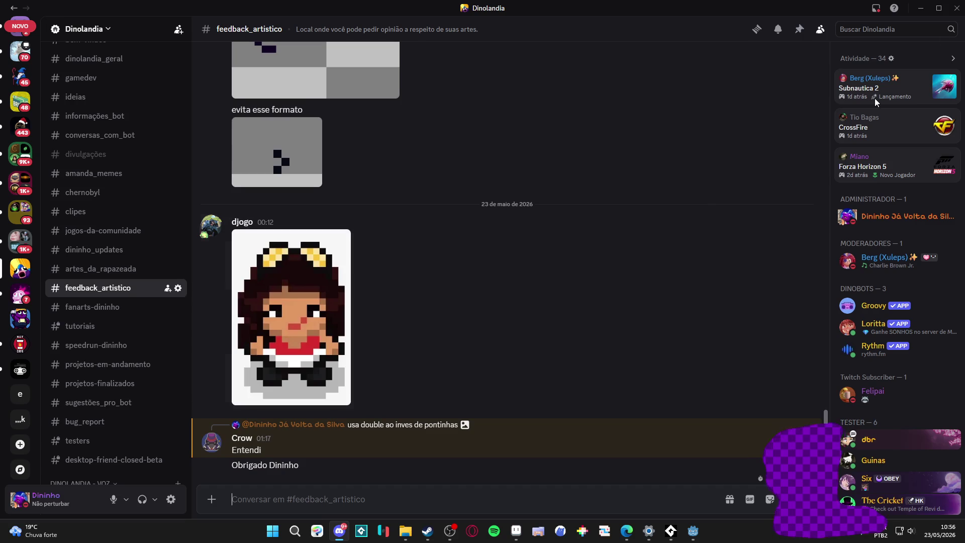
{"action": "scroll", "coordinate": [129, 237], "scroll_direction": "up", "scroll_amount": 3}
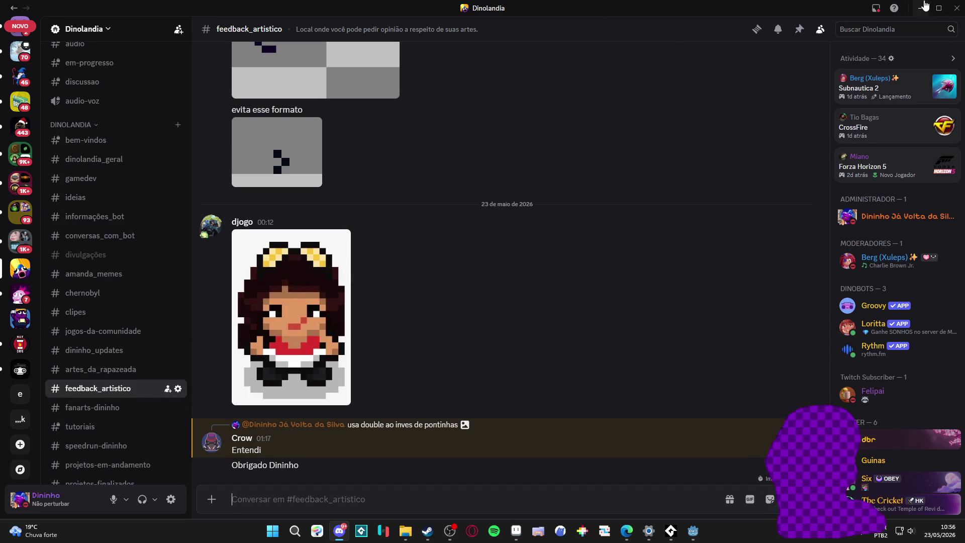
{"action": "left_click", "coordinate": [924, 5]}
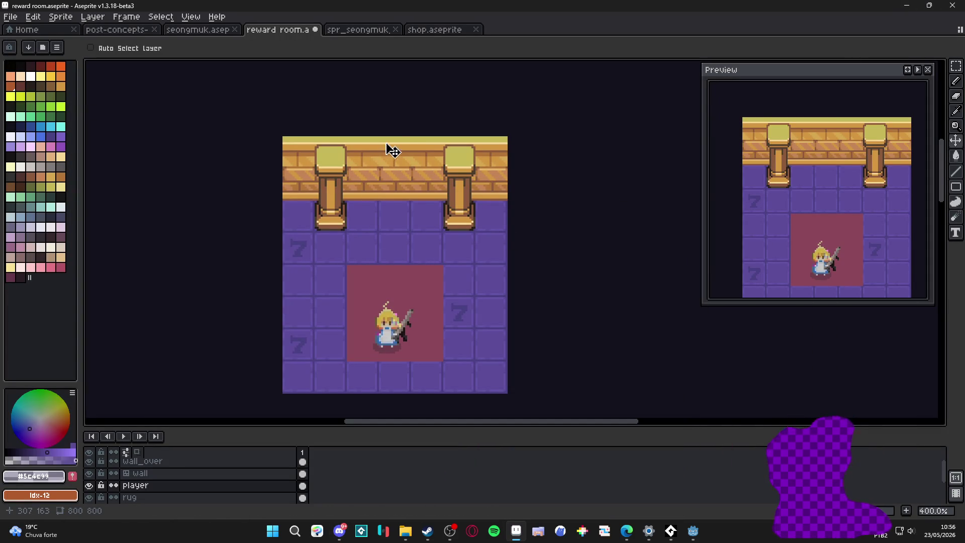
Frame the room, show the tile grid, pick the Pencil and select the rug layer
{"action": "left_click_drag", "start_coordinate": [358, 243], "coordinate": [405, 247]}
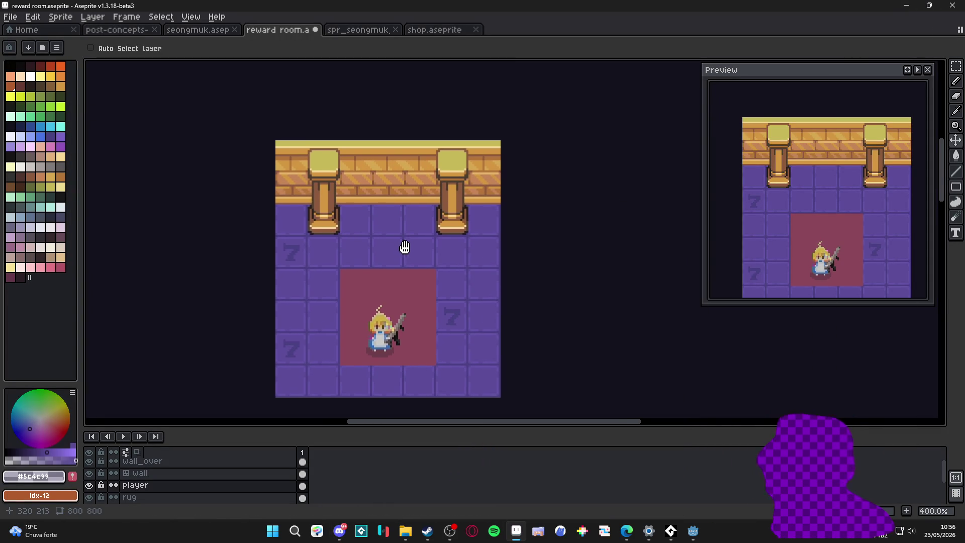
{"action": "left_click_drag", "start_coordinate": [383, 314], "coordinate": [390, 269]}
{"action": "key", "text": "ctrl+apostrophe"}
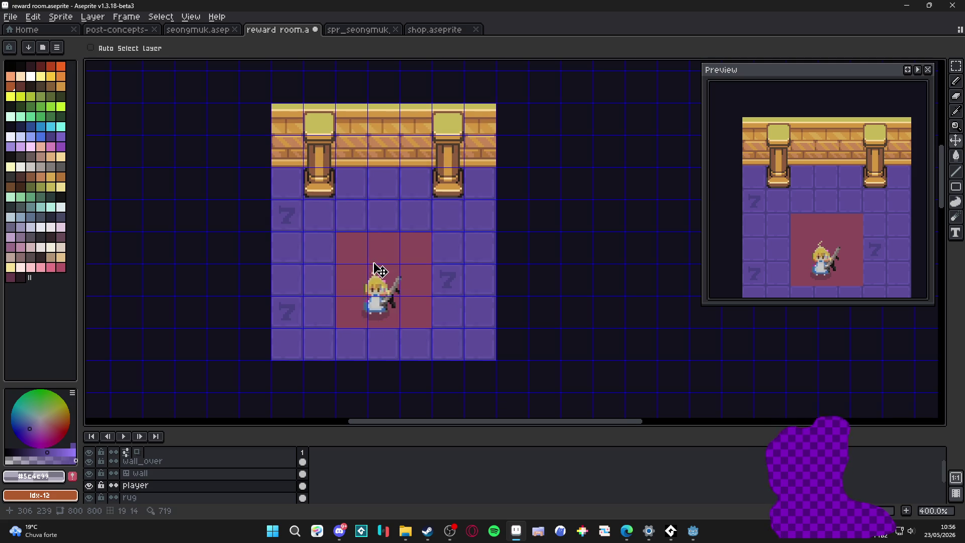
{"action": "scroll", "coordinate": [370, 267], "scroll_direction": "up", "scroll_amount": 2}
{"action": "key", "text": "b"}
{"action": "left_click", "coordinate": [327, 241], "text": "ctrl"}
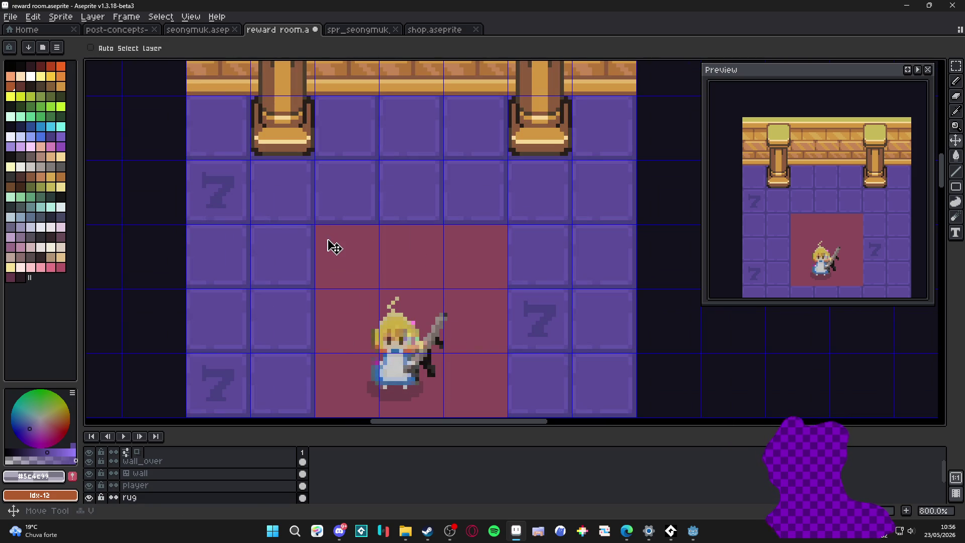
Convert the rug layer to a tilemap with a new 16×16 tileset
{"action": "right_click", "coordinate": [138, 499]}
{"action": "mouse_move", "coordinate": [200, 461]}
{"action": "left_click", "coordinate": [271, 493]}
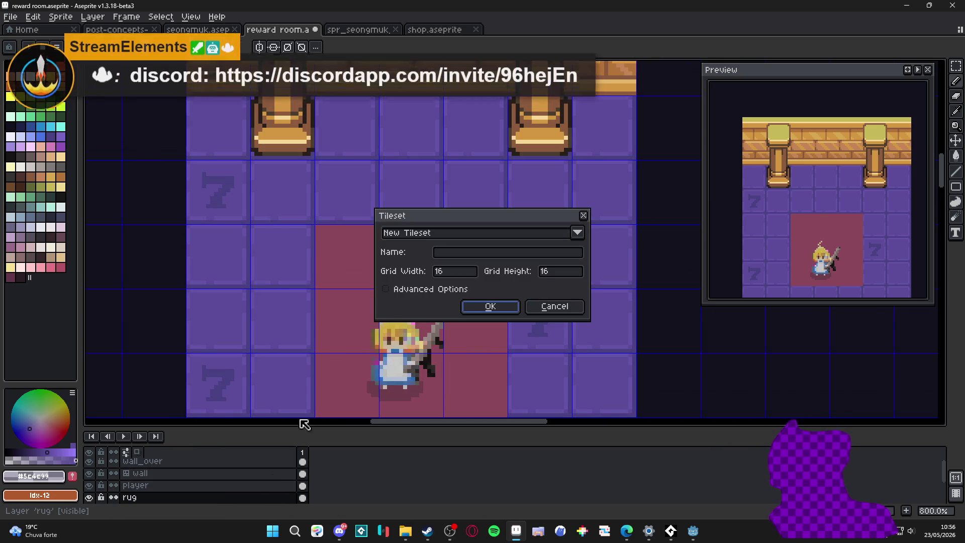
{"action": "left_click", "coordinate": [555, 306]}
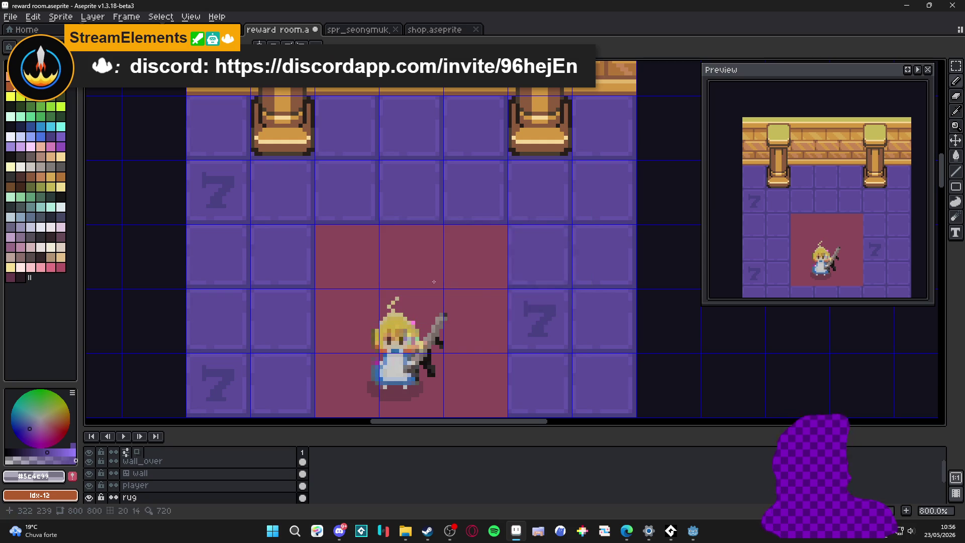
{"action": "right_click", "coordinate": [202, 498]}
{"action": "mouse_move", "coordinate": [260, 468]}
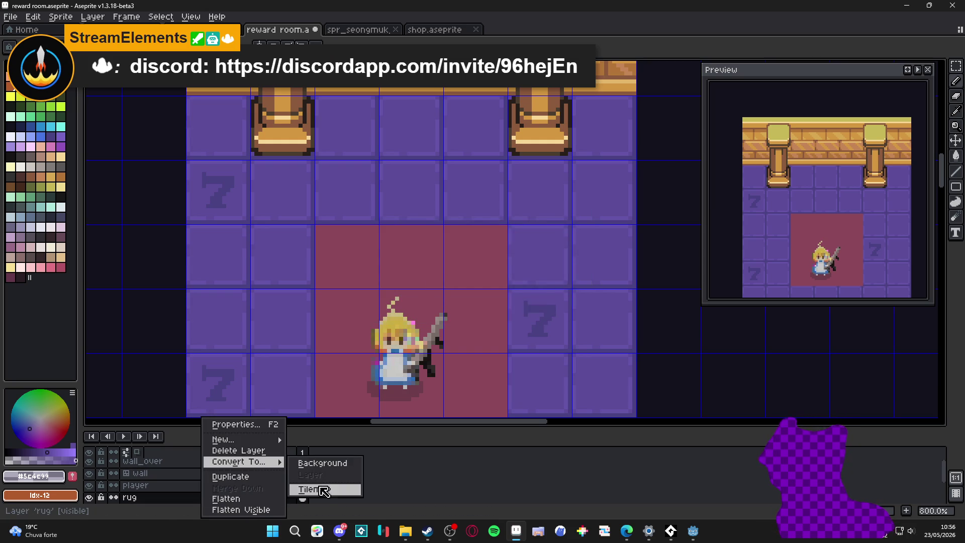
{"action": "left_click", "coordinate": [322, 461]}
{"action": "left_click", "coordinate": [490, 306]}
{"action": "scroll", "coordinate": [328, 237], "scroll_direction": "up", "scroll_amount": 2}
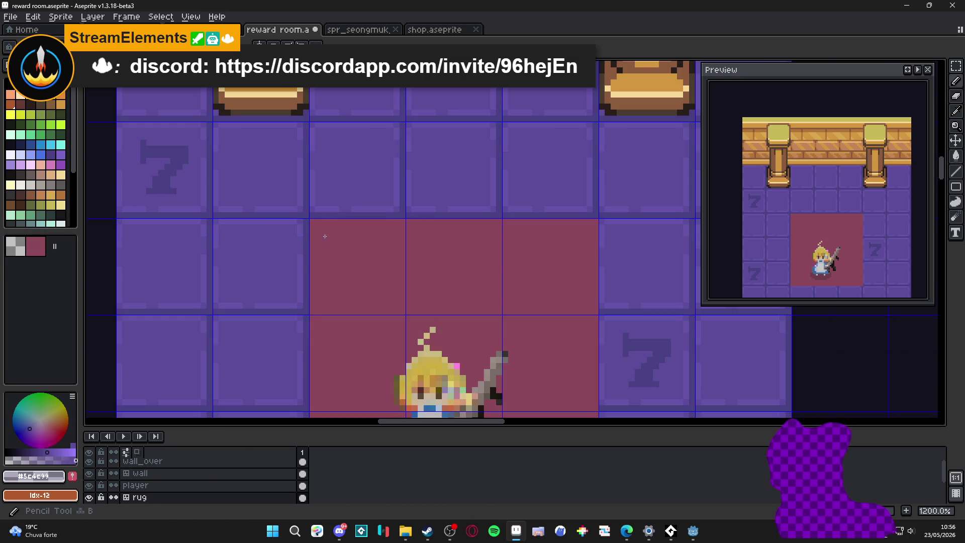
Choose orange and try a line across the rug's top, then undo it
{"action": "left_click", "coordinate": [60, 104]}
{"action": "scroll", "coordinate": [318, 234], "scroll_direction": "down", "scroll_amount": 1}
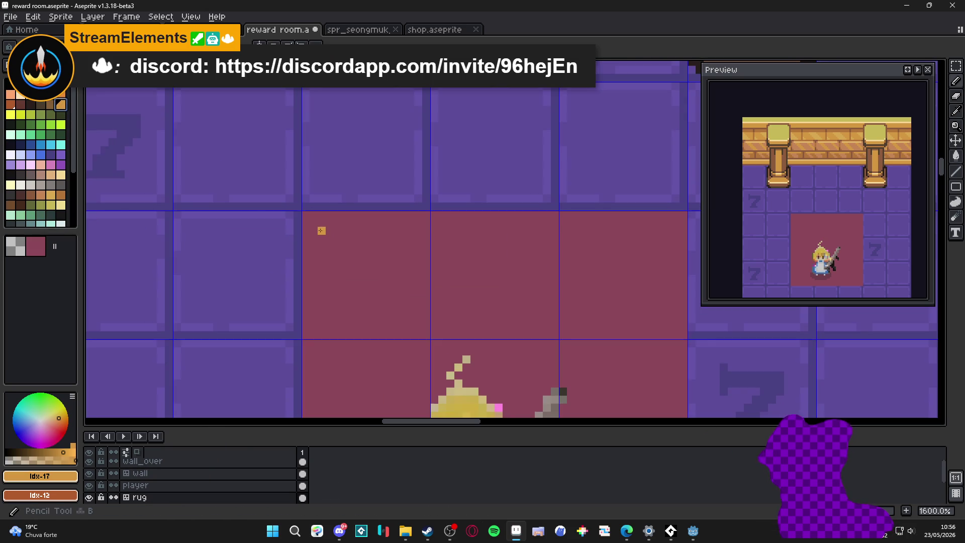
{"action": "scroll", "coordinate": [317, 229], "scroll_direction": "down", "scroll_amount": 1}
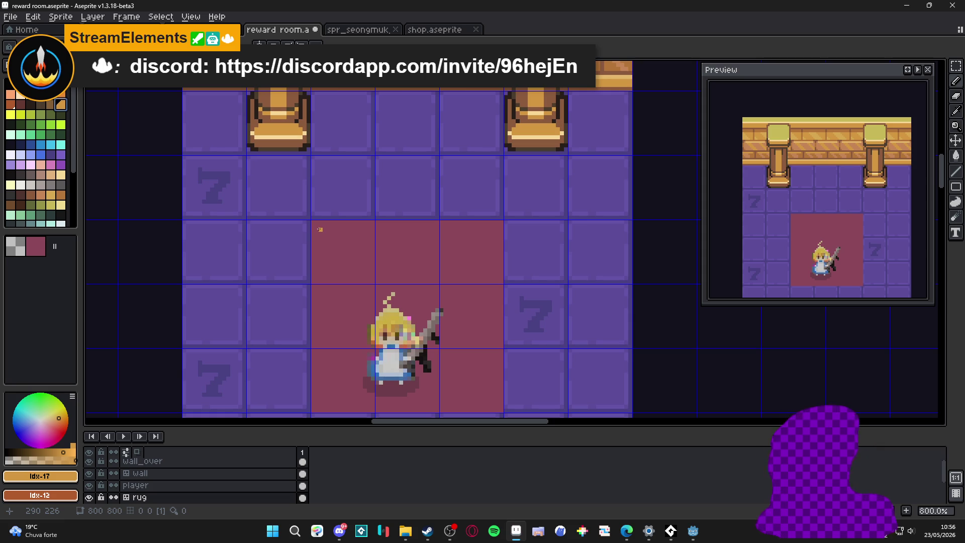
{"action": "left_click_drag", "start_coordinate": [320, 229], "coordinate": [496, 231]}
{"action": "scroll", "coordinate": [478, 224], "scroll_direction": "up", "scroll_amount": 1}
{"action": "scroll", "coordinate": [442, 234], "scroll_direction": "down", "scroll_amount": 1}
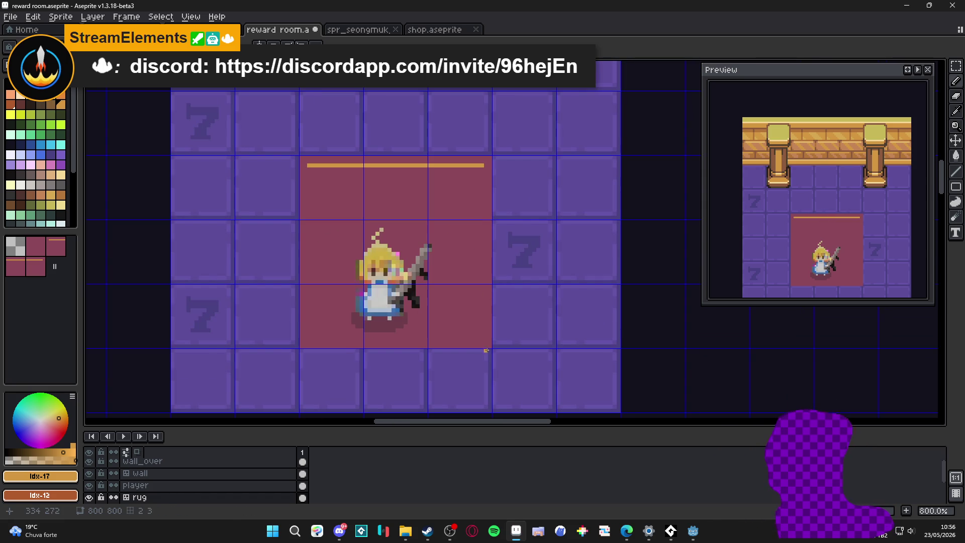
{"action": "key", "text": "ctrl+z"}
{"action": "scroll", "coordinate": [307, 153], "scroll_direction": "up", "scroll_amount": 2}
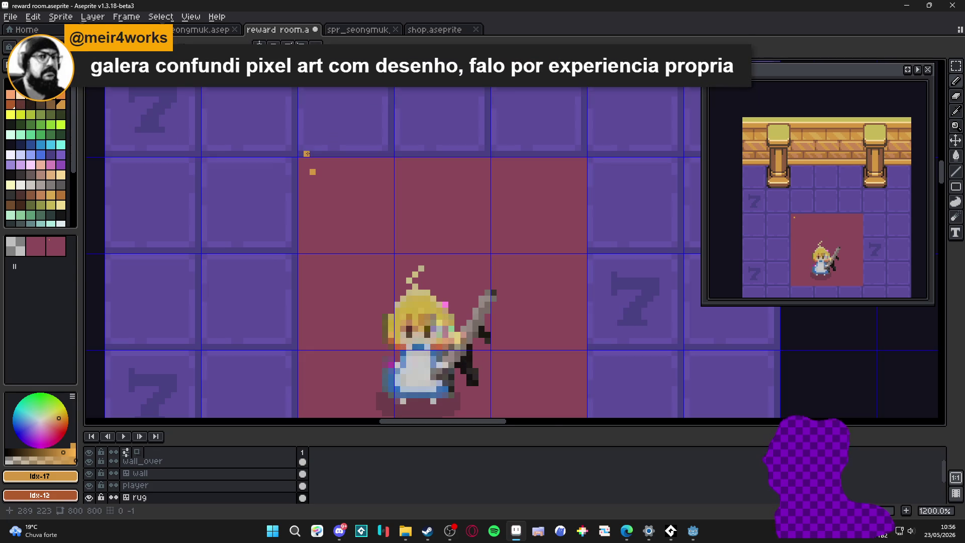
Draw the orange border's top, right and left lines around the rug
{"action": "left_click", "coordinate": [433, 226]}
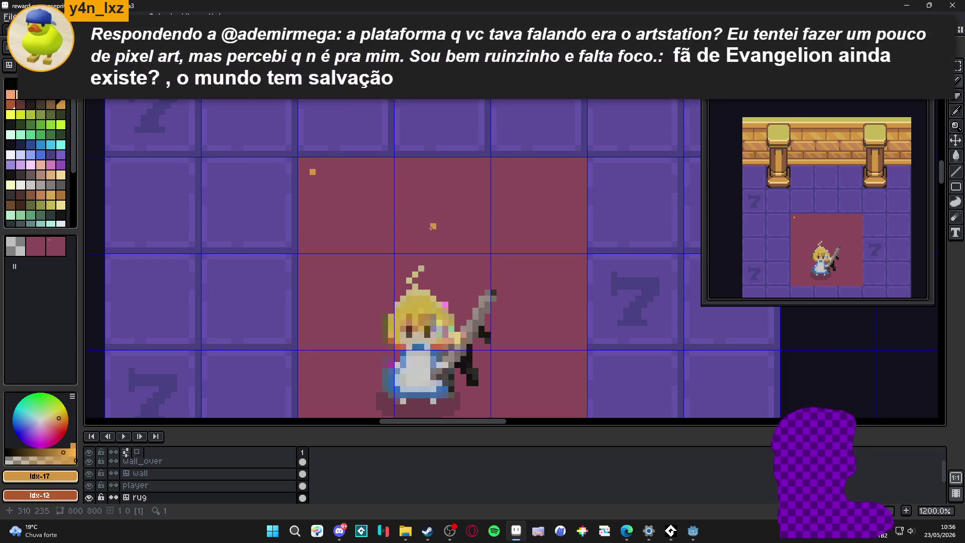
{"action": "left_click_drag", "start_coordinate": [434, 225], "coordinate": [402, 190]}
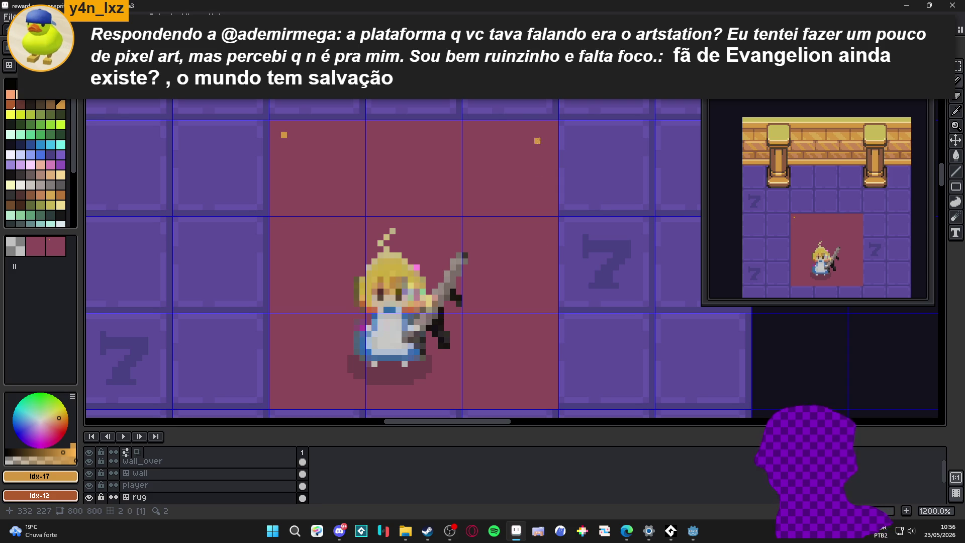
{"action": "left_click", "coordinate": [539, 134], "text": "shift"}
{"action": "mouse_move", "coordinate": [542, 136]}
{"action": "left_mouse_down"}
{"action": "mouse_move", "coordinate": [544, 405]}
{"action": "mouse_move", "coordinate": [284, 387]}
{"action": "left_mouse_up"}
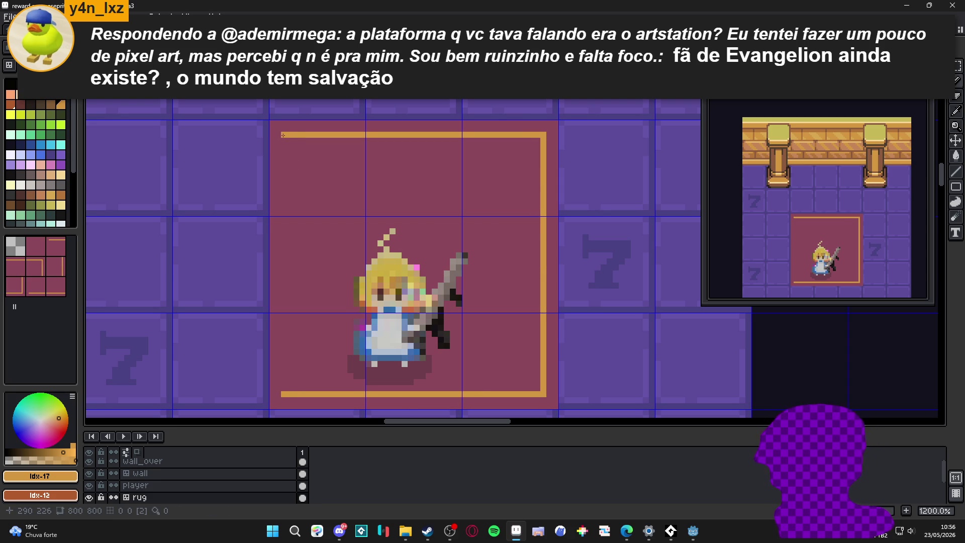
{"action": "left_click_drag", "start_coordinate": [290, 188], "coordinate": [284, 393]}
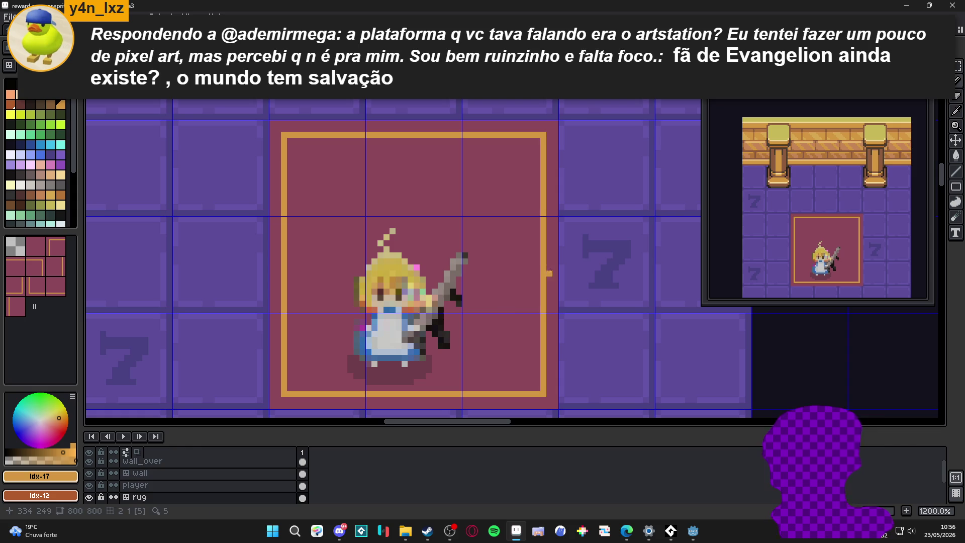
{"action": "left_click", "coordinate": [552, 271], "text": "alt"}
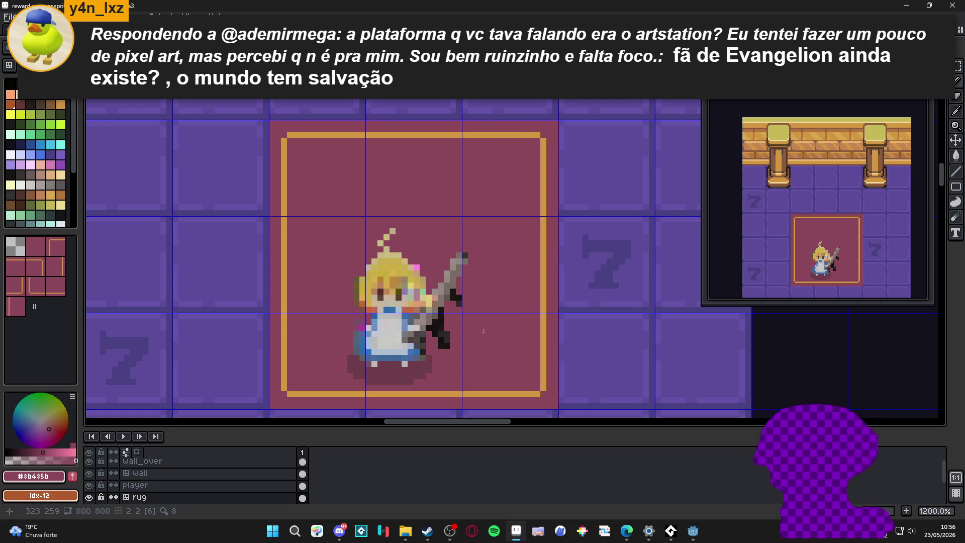
{"action": "scroll", "coordinate": [483, 331], "scroll_direction": "down", "scroll_amount": 2}
{"action": "scroll", "coordinate": [394, 249], "scroll_direction": "up", "scroll_amount": 2}
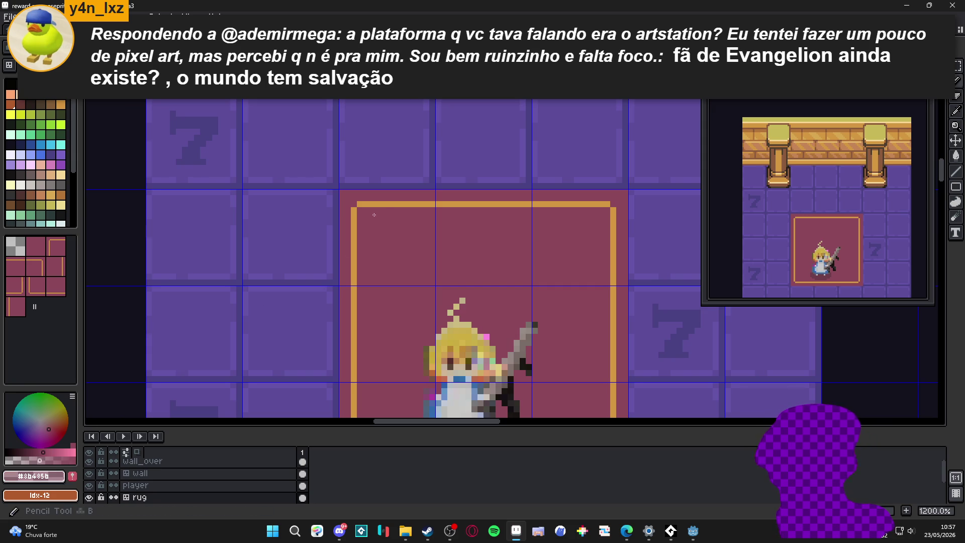
{"action": "mouse_move", "coordinate": [356, 208]}
{"action": "left_mouse_down"}
{"action": "mouse_move", "coordinate": [370, 323]}
{"action": "mouse_move", "coordinate": [358, 291]}
{"action": "mouse_move", "coordinate": [615, 297]}
{"action": "mouse_move", "coordinate": [609, 238]}
{"action": "left_mouse_up"}
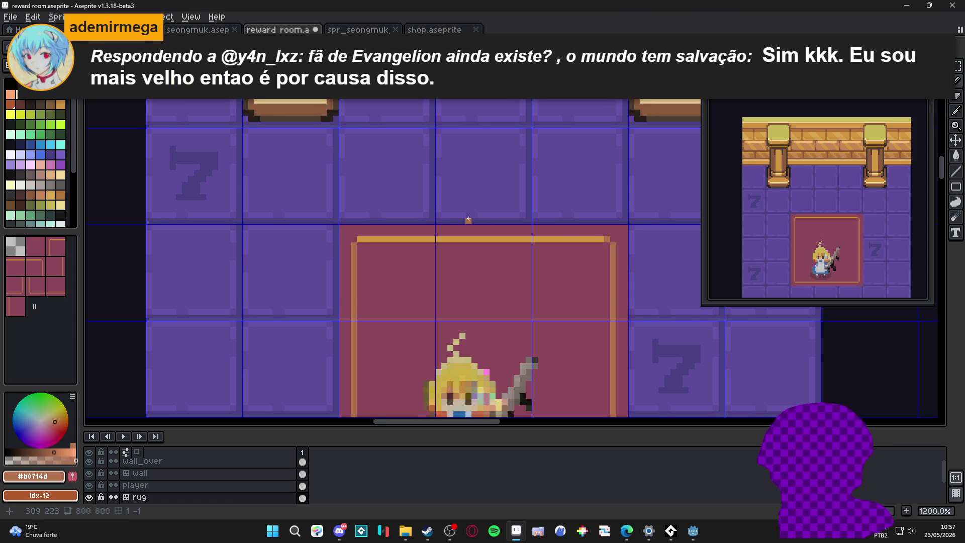
{"action": "left_click_drag", "start_coordinate": [401, 219], "coordinate": [394, 224]}
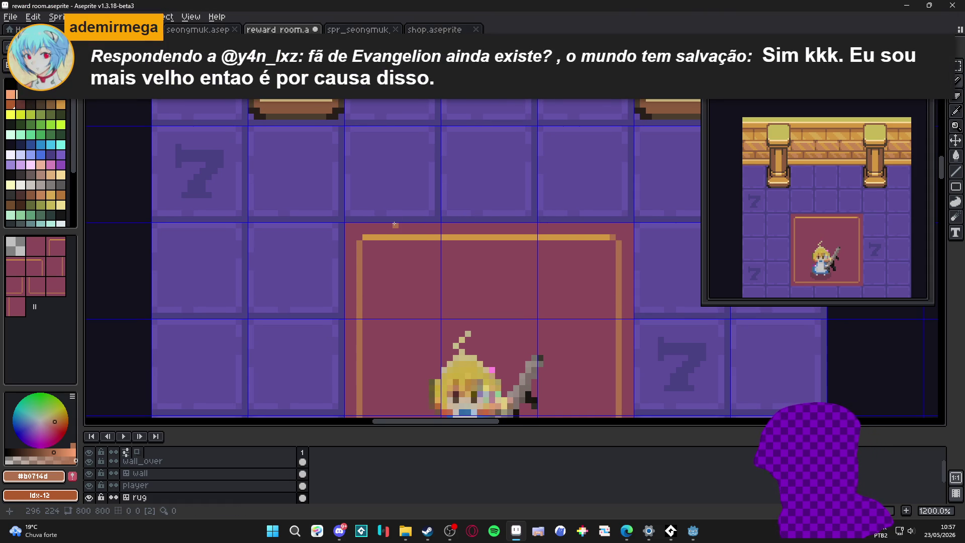
{"action": "left_click_drag", "start_coordinate": [395, 225], "coordinate": [368, 236]}
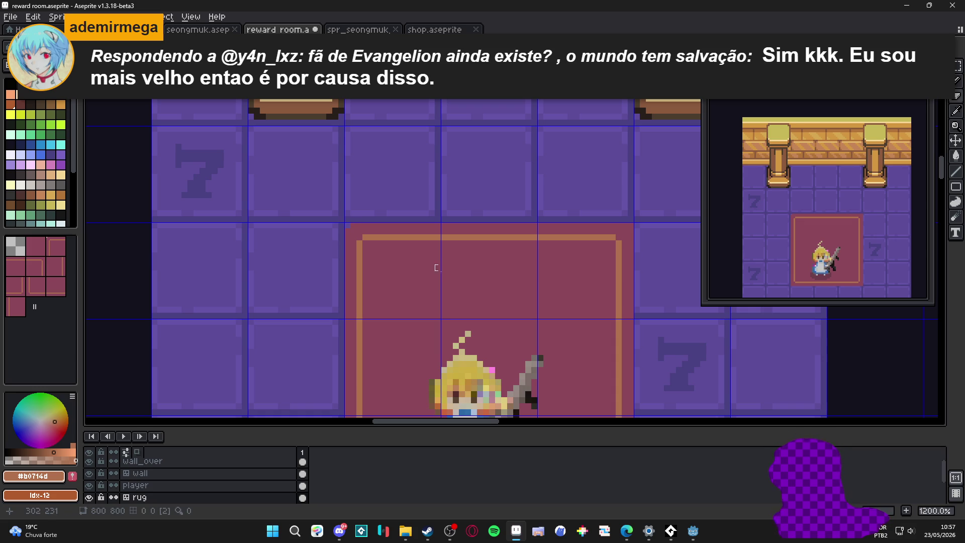
{"action": "scroll", "coordinate": [581, 172], "scroll_direction": "down", "scroll_amount": 2}
{"action": "scroll", "coordinate": [514, 216], "scroll_direction": "down", "scroll_amount": 2}
{"action": "scroll", "coordinate": [513, 215], "scroll_direction": "down", "scroll_amount": 1}
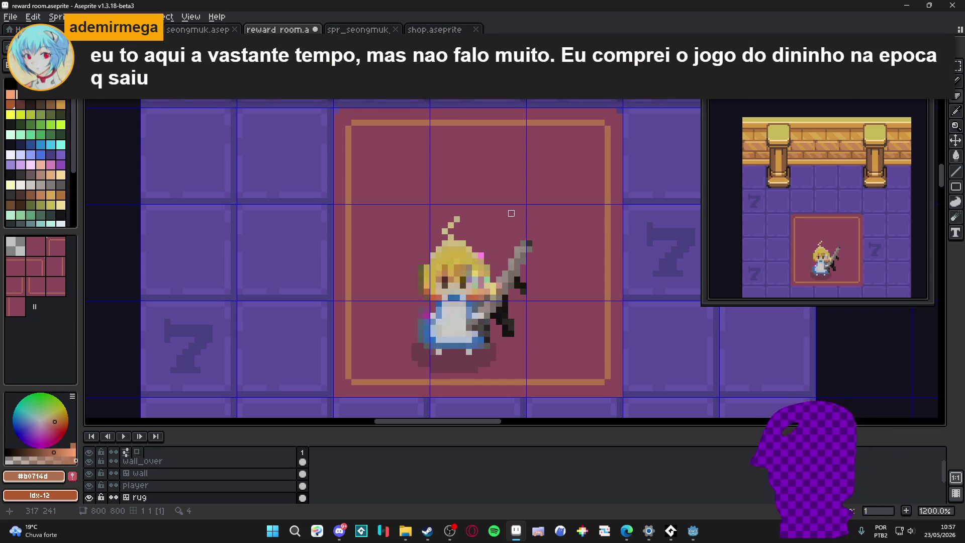
{"action": "scroll", "coordinate": [360, 387], "scroll_direction": "down", "scroll_amount": 2}
{"action": "scroll", "coordinate": [362, 365], "scroll_direction": "up", "scroll_amount": 2}
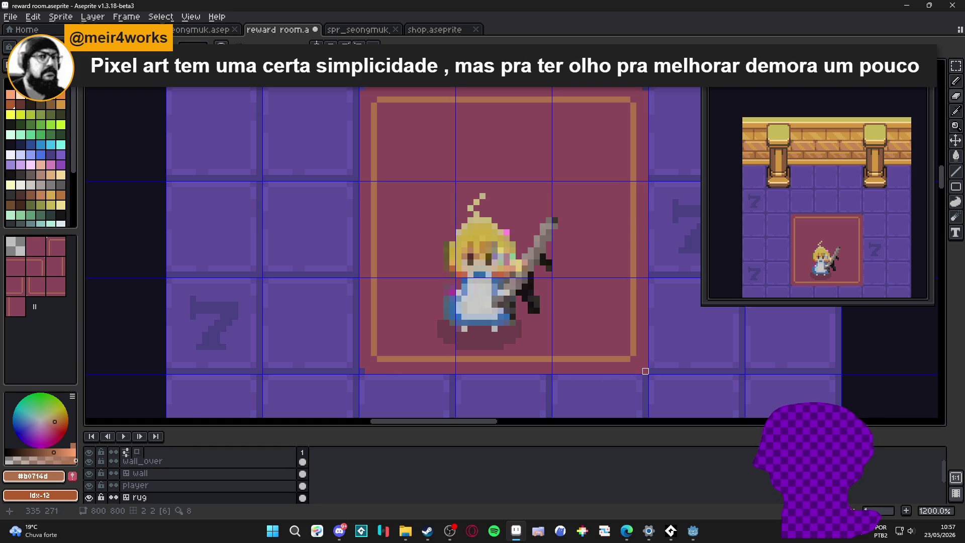
{"action": "scroll", "coordinate": [645, 371], "scroll_direction": "down", "scroll_amount": 3}
{"action": "scroll", "coordinate": [461, 328], "scroll_direction": "down", "scroll_amount": 1}
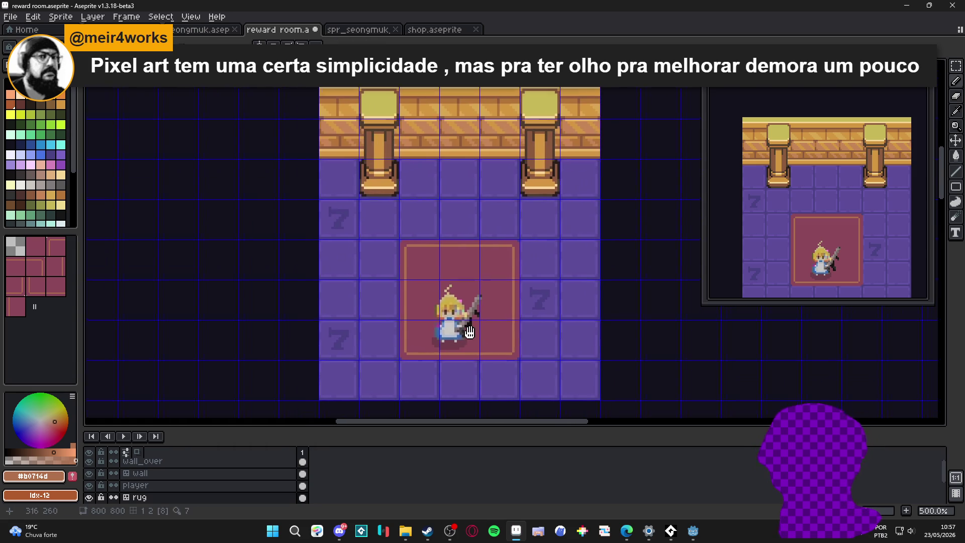
Select the player layer and zoom in and out around the rug's corner
{"action": "left_click", "coordinate": [460, 327], "text": "ctrl"}
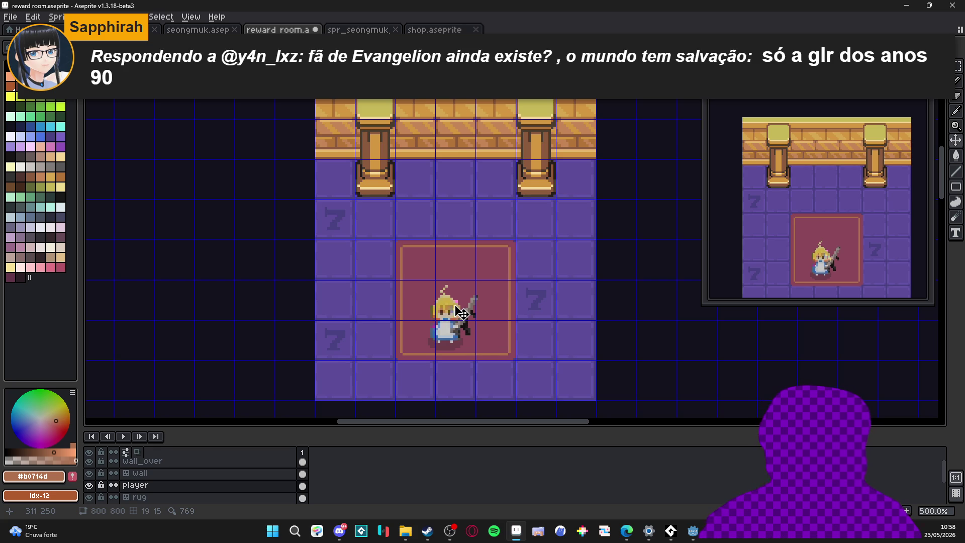
{"action": "scroll", "coordinate": [453, 324], "scroll_direction": "up", "scroll_amount": 1}
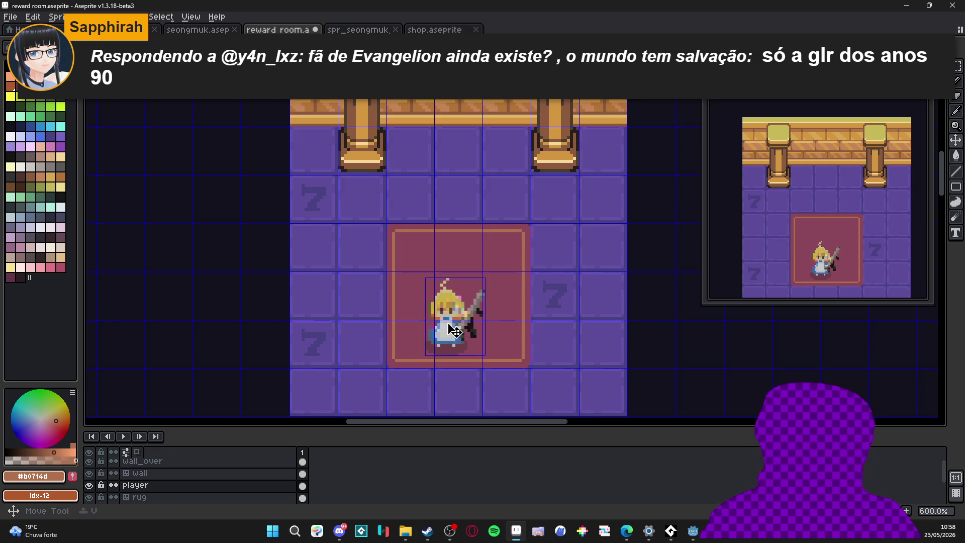
{"action": "scroll", "coordinate": [446, 323], "scroll_direction": "up", "scroll_amount": 3}
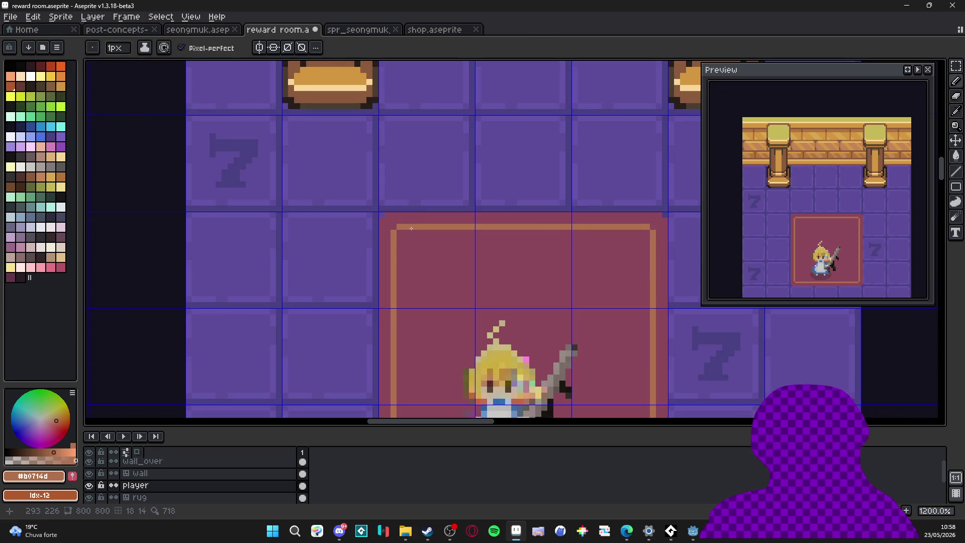
{"action": "scroll", "coordinate": [411, 228], "scroll_direction": "down", "scroll_amount": 4}
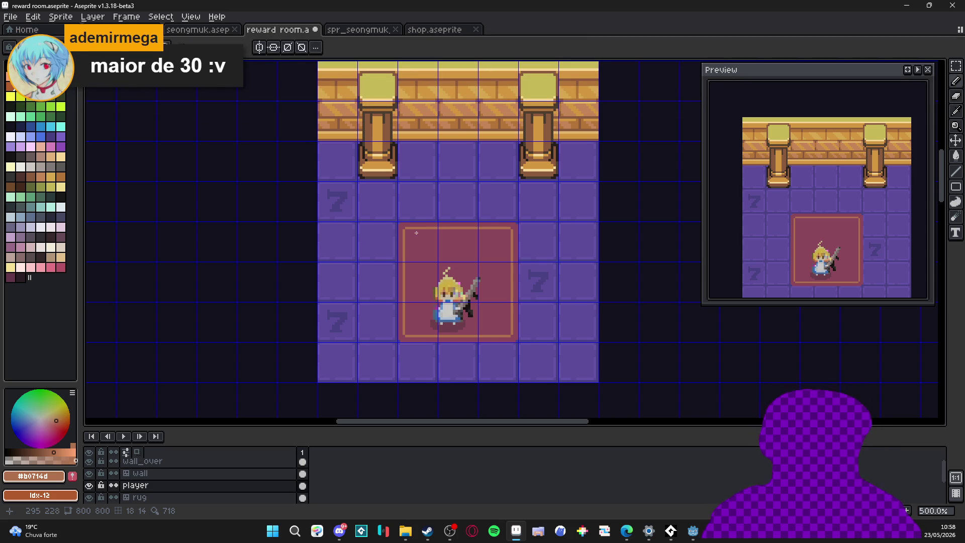
{"action": "scroll", "coordinate": [408, 241], "scroll_direction": "up", "scroll_amount": 6}
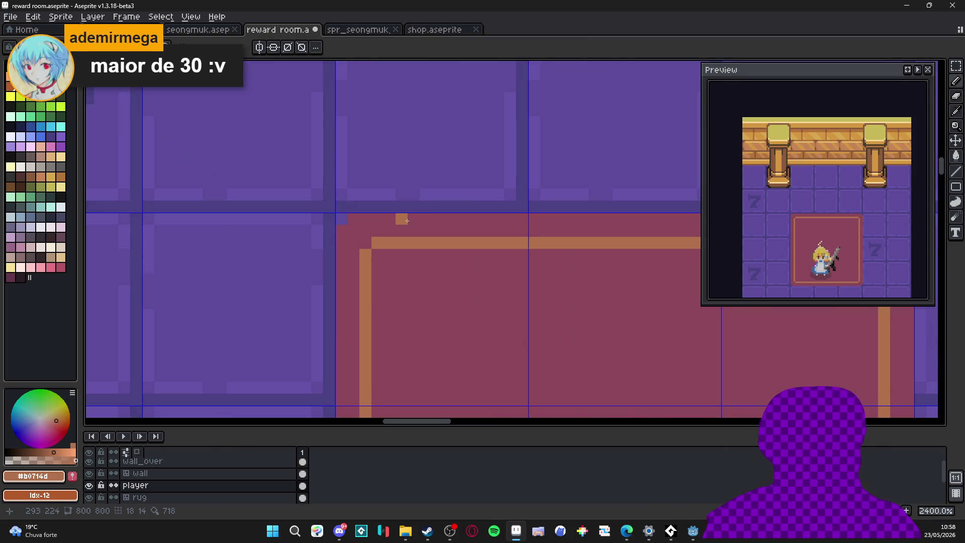
{"action": "scroll", "coordinate": [408, 220], "scroll_direction": "down", "scroll_amount": 3}
{"action": "scroll", "coordinate": [387, 193], "scroll_direction": "up", "scroll_amount": 1}
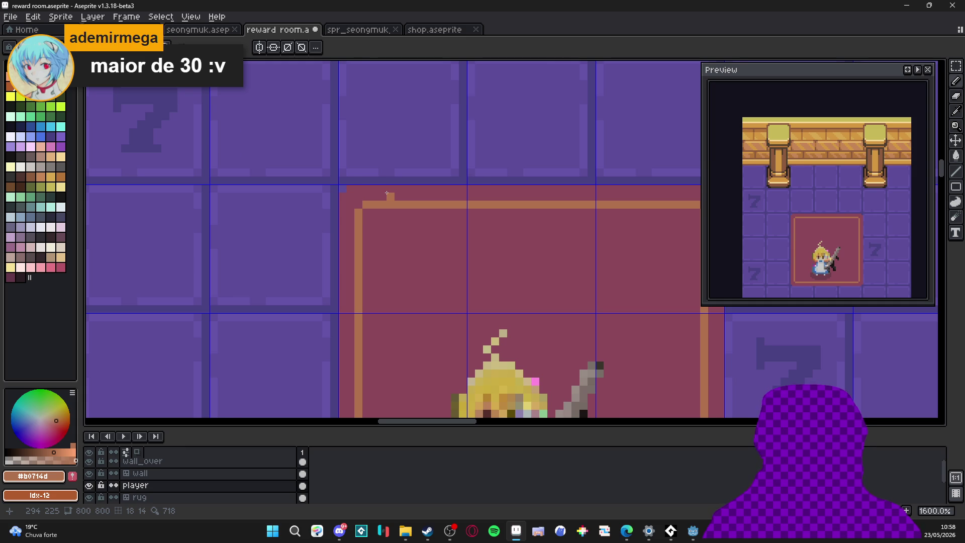
{"action": "scroll", "coordinate": [386, 193], "scroll_direction": "down", "scroll_amount": 1}
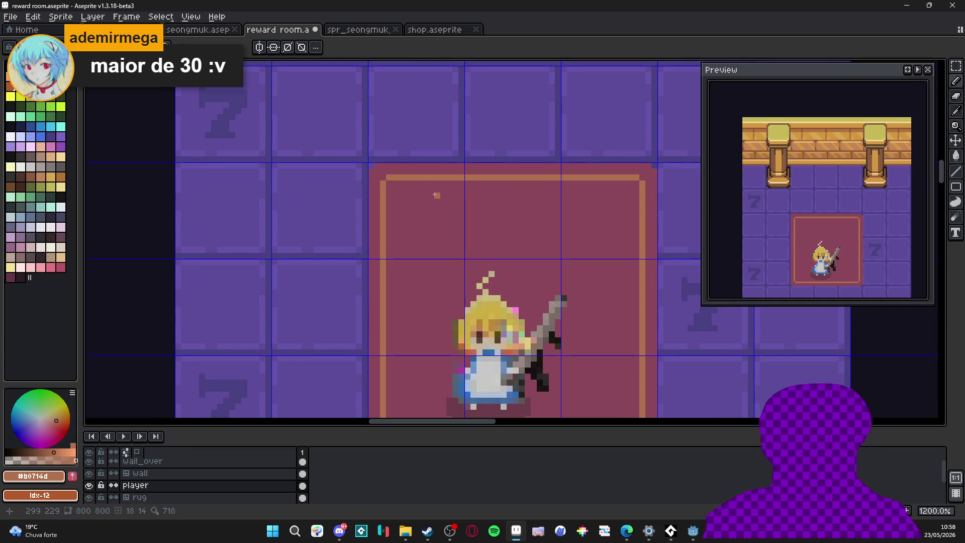
Recentre the view on the rug and character, then go to the spr_seongmuk tab
{"action": "left_click_drag", "start_coordinate": [425, 191], "coordinate": [384, 168]}
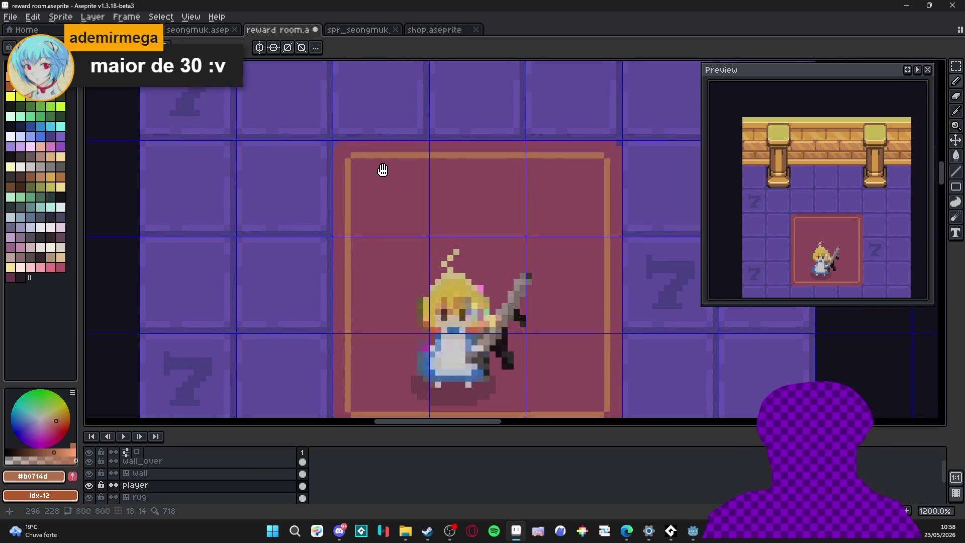
{"action": "scroll", "coordinate": [395, 190], "scroll_direction": "down", "scroll_amount": 1}
{"action": "scroll", "coordinate": [396, 191], "scroll_direction": "down", "scroll_amount": 1}
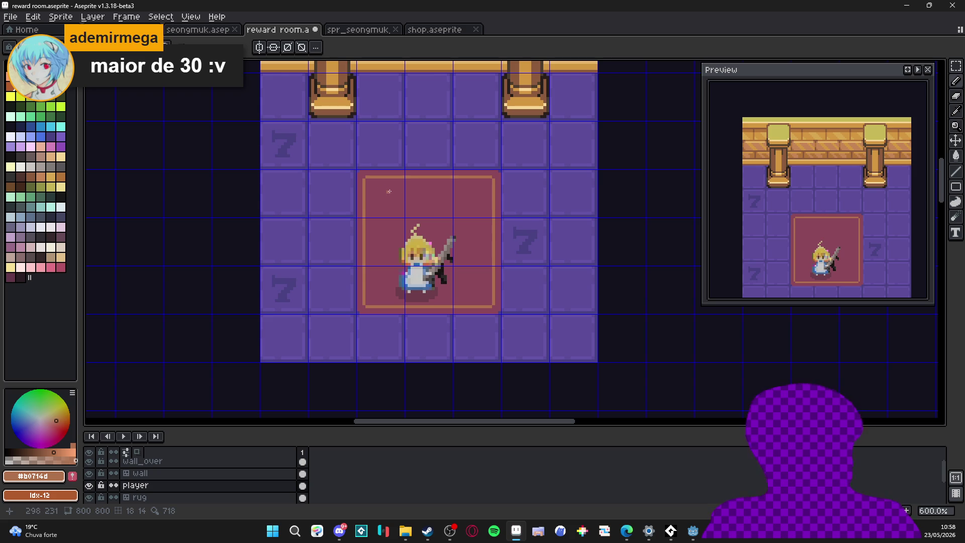
{"action": "left_click_drag", "start_coordinate": [418, 194], "coordinate": [419, 185]}
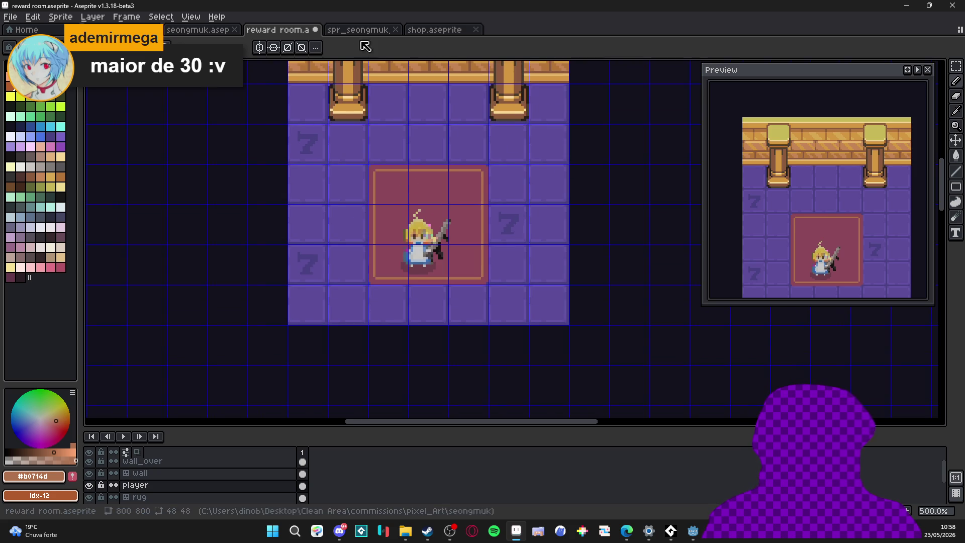
{"action": "left_click", "coordinate": [371, 31]}
Split the spr_seongmuk tileset into a side view, zoomed out, beside the reward room
{"action": "mouse_move", "coordinate": [372, 31]}
{"action": "left_mouse_down"}
{"action": "mouse_move", "coordinate": [123, 144]}
{"action": "mouse_move", "coordinate": [191, 191]}
{"action": "left_mouse_up"}
{"action": "scroll", "coordinate": [191, 192], "scroll_direction": "down", "scroll_amount": 1}
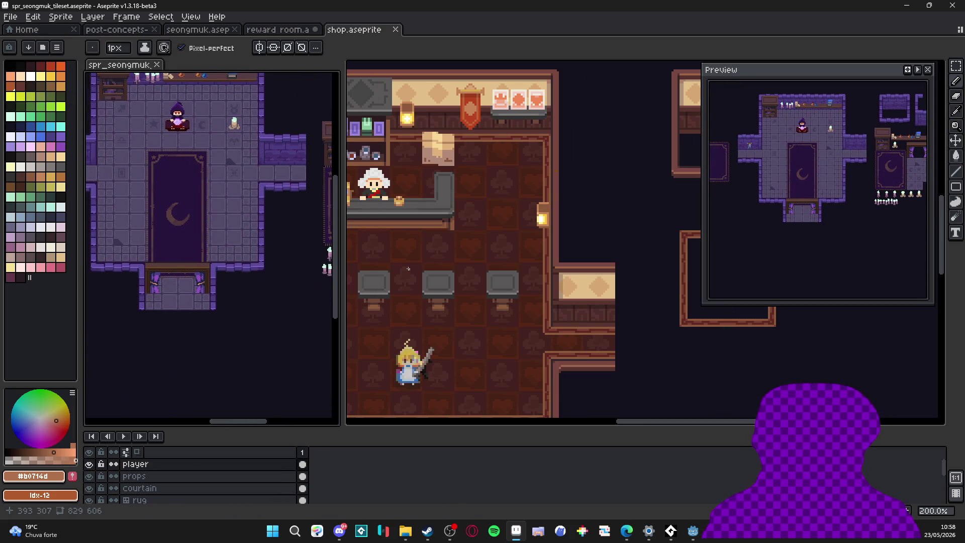
{"action": "scroll", "coordinate": [450, 222], "scroll_direction": "down", "scroll_amount": 1}
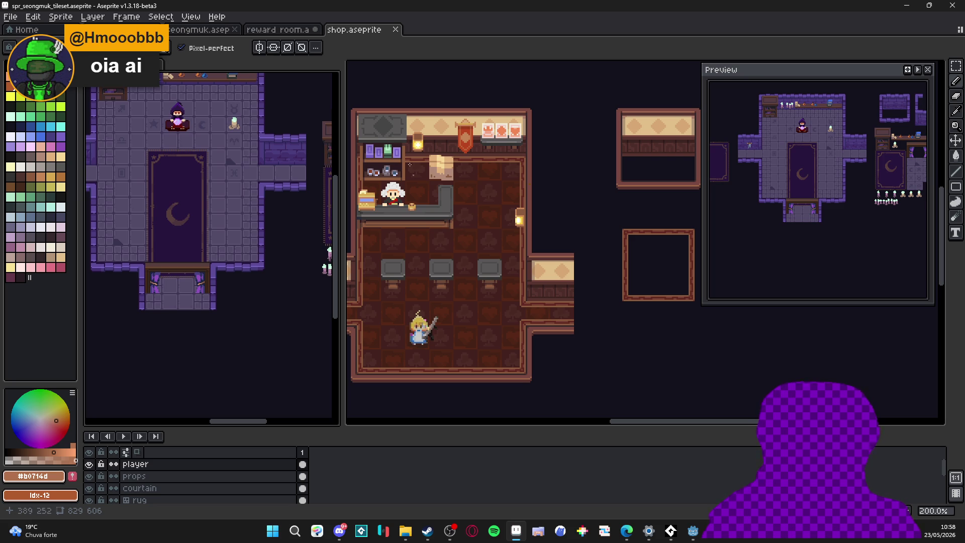
{"action": "left_click", "coordinate": [282, 29]}
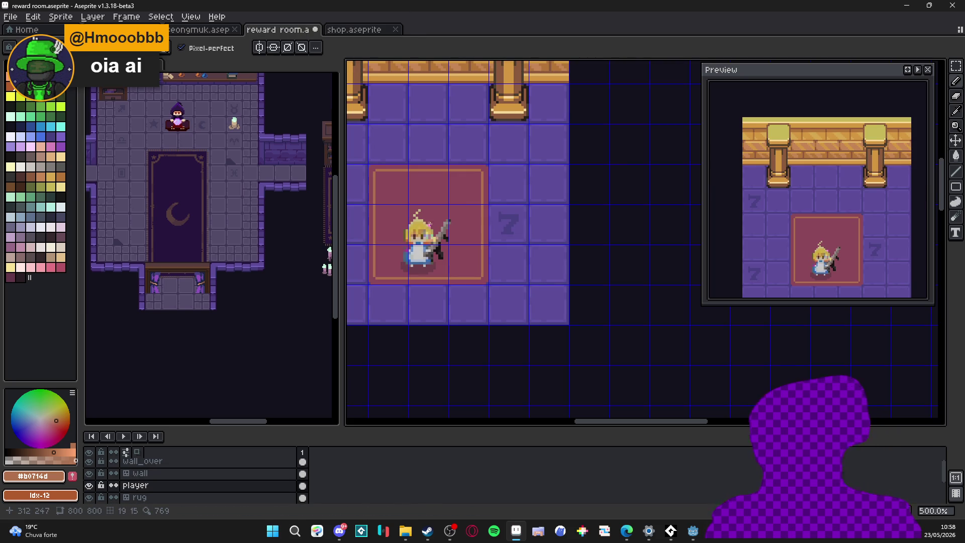
{"action": "scroll", "coordinate": [422, 215], "scroll_direction": "down", "scroll_amount": 1}
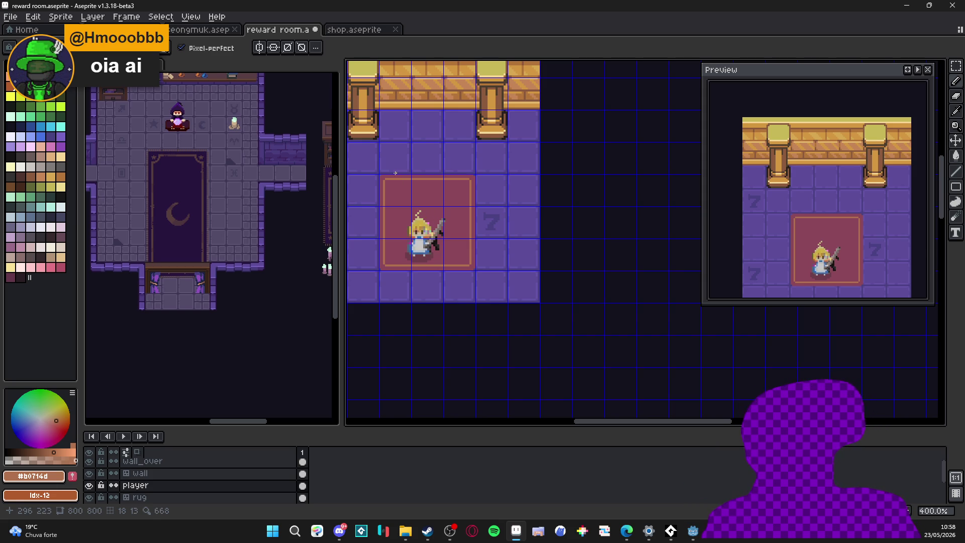
Paint the first three orange fringe strands above the rug's top border
{"action": "scroll", "coordinate": [395, 174], "scroll_direction": "up", "scroll_amount": 5}
{"action": "left_click_drag", "start_coordinate": [379, 192], "coordinate": [395, 185]}
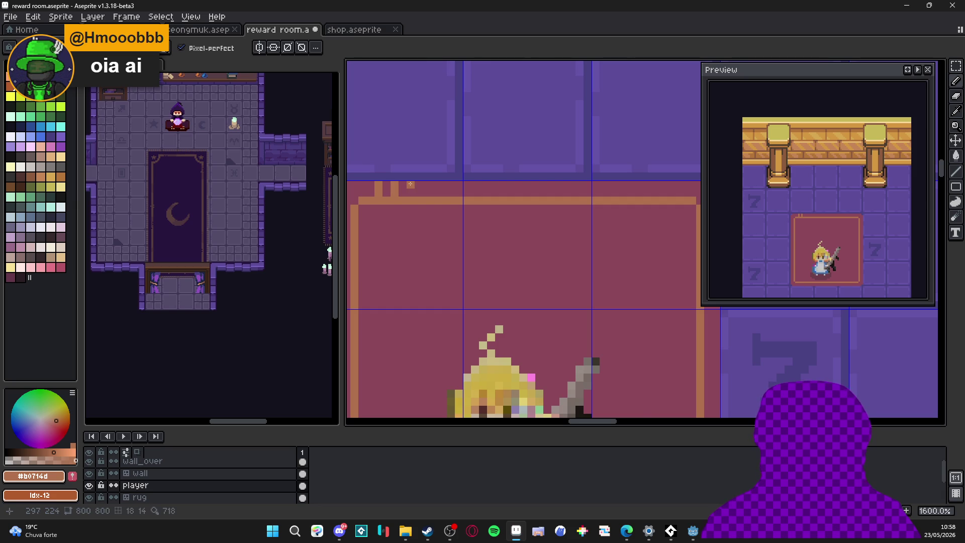
{"action": "scroll", "coordinate": [411, 185], "scroll_direction": "down", "scroll_amount": 4}
{"action": "scroll", "coordinate": [413, 189], "scroll_direction": "up", "scroll_amount": 3}
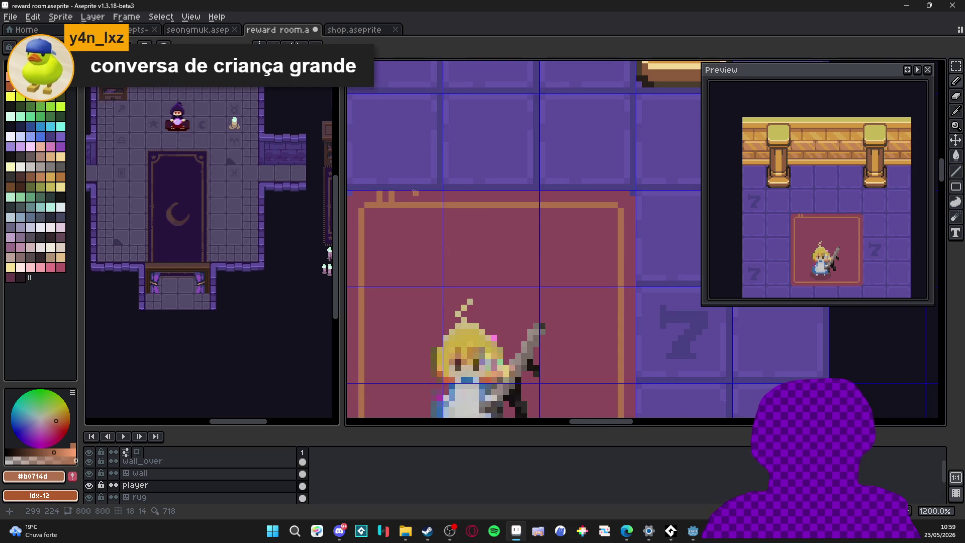
{"action": "left_click_drag", "start_coordinate": [414, 192], "coordinate": [437, 159]}
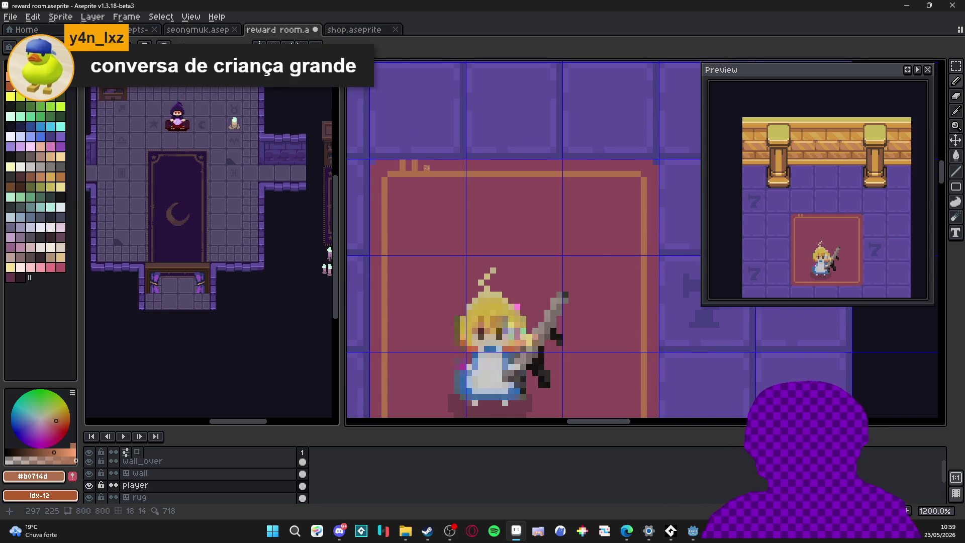
{"action": "scroll", "coordinate": [427, 168], "scroll_direction": "up", "scroll_amount": 1}
{"action": "mouse_move", "coordinate": [427, 170]}
{"action": "left_mouse_down"}
{"action": "mouse_move", "coordinate": [427, 161]}
{"action": "mouse_move", "coordinate": [475, 169]}
{"action": "left_mouse_up"}
Add a fringe strand at the rug's top-left edge, then undo the last stroke
{"action": "mouse_move", "coordinate": [380, 167]}
{"action": "left_mouse_down"}
{"action": "mouse_move", "coordinate": [354, 183]}
{"action": "mouse_move", "coordinate": [354, 215]}
{"action": "left_mouse_up"}
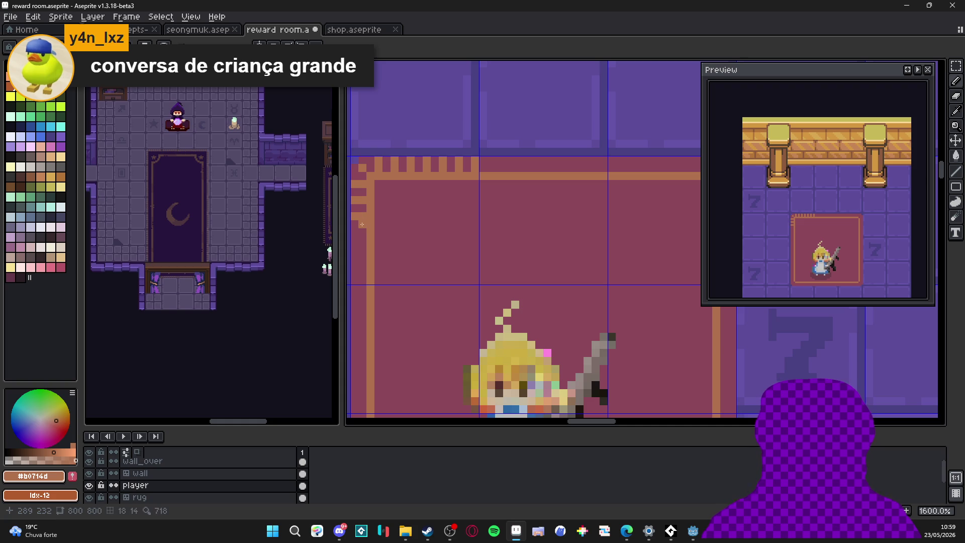
{"action": "scroll", "coordinate": [359, 232], "scroll_direction": "down", "scroll_amount": 1}
{"action": "left_click", "coordinate": [382, 232]}
{"action": "scroll", "coordinate": [415, 240], "scroll_direction": "up", "scroll_amount": 1}
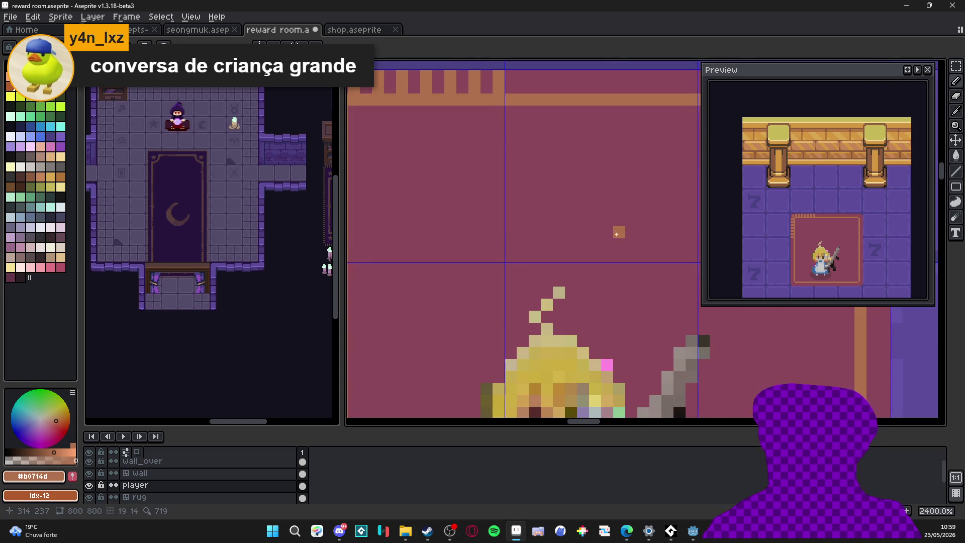
{"action": "scroll", "coordinate": [498, 244], "scroll_direction": "down", "scroll_amount": 2}
{"action": "scroll", "coordinate": [435, 234], "scroll_direction": "down", "scroll_amount": 2}
{"action": "scroll", "coordinate": [433, 232], "scroll_direction": "up", "scroll_amount": 3}
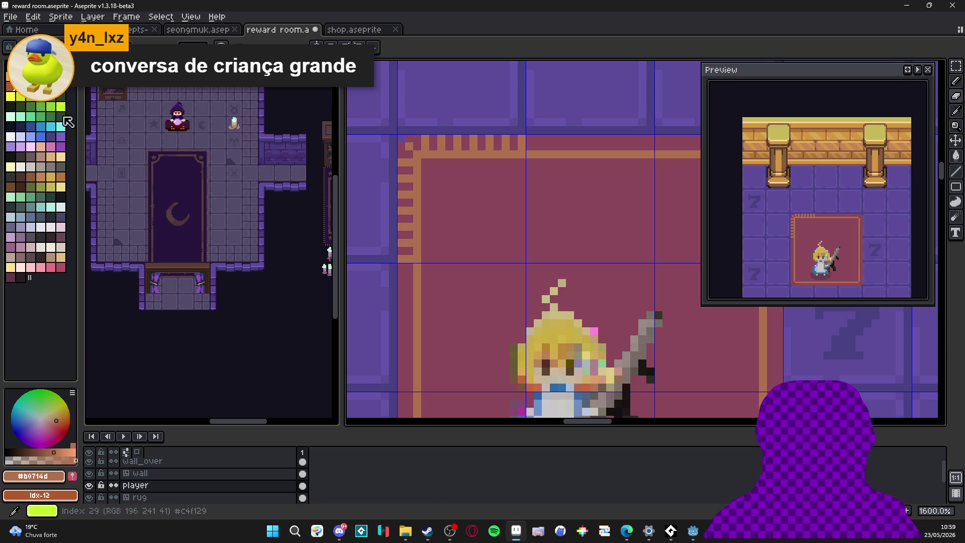
{"action": "key", "text": "ctrl+z"}
{"action": "key", "text": "Down"}
{"action": "left_click_drag", "start_coordinate": [414, 257], "coordinate": [459, 272]}
{"action": "key", "text": "ctrl+z"}
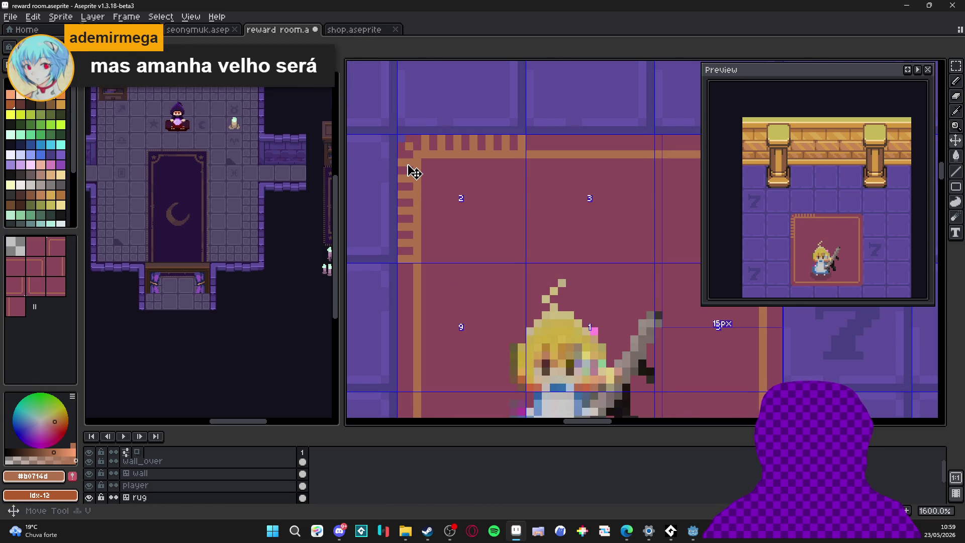
{"action": "key", "text": "ctrl+z"}
{"action": "key", "text": "ctrl+z"}
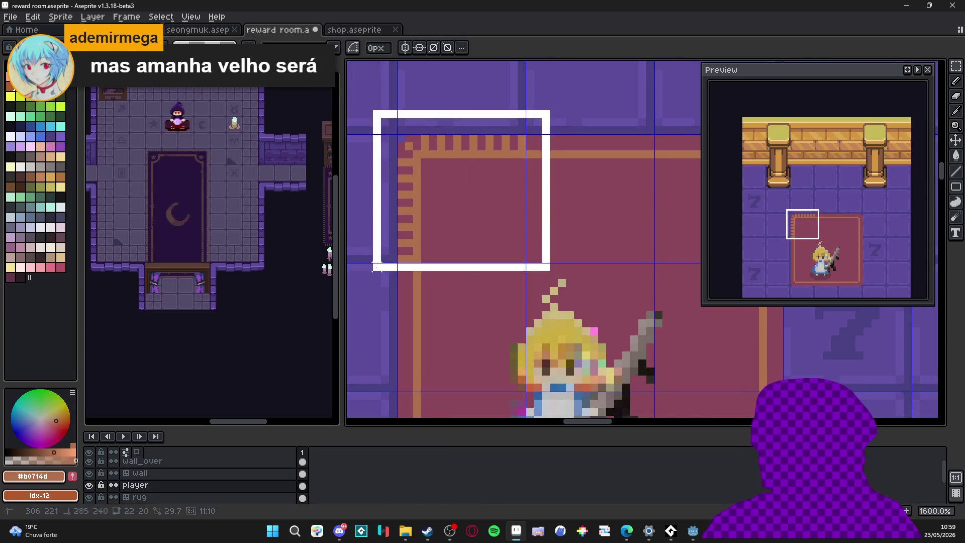
{"action": "key", "text": "ctrl+z"}
{"action": "key", "text": "ctrl+y"}
{"action": "key", "text": "b"}
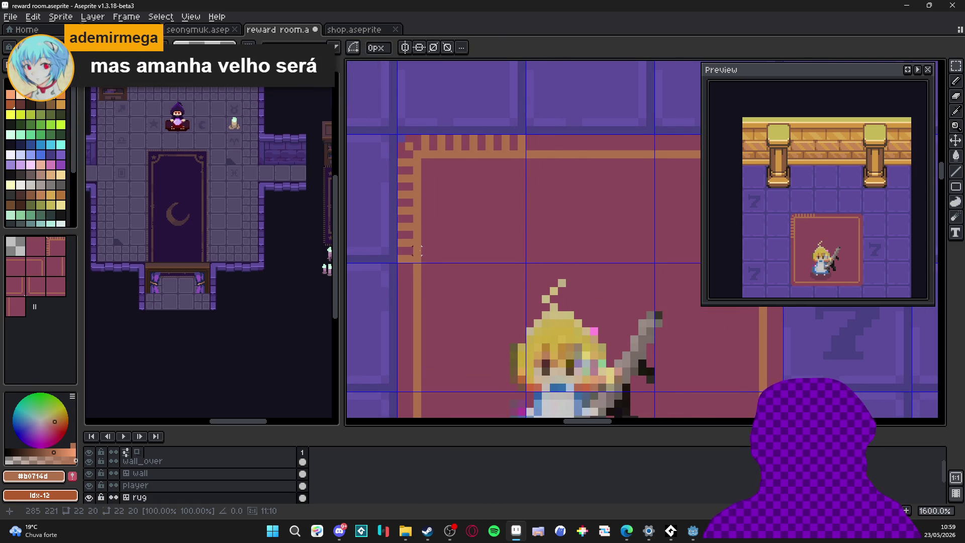
{"action": "scroll", "coordinate": [427, 226], "scroll_direction": "down", "scroll_amount": 1}
{"action": "scroll", "coordinate": [431, 203], "scroll_direction": "down", "scroll_amount": 1}
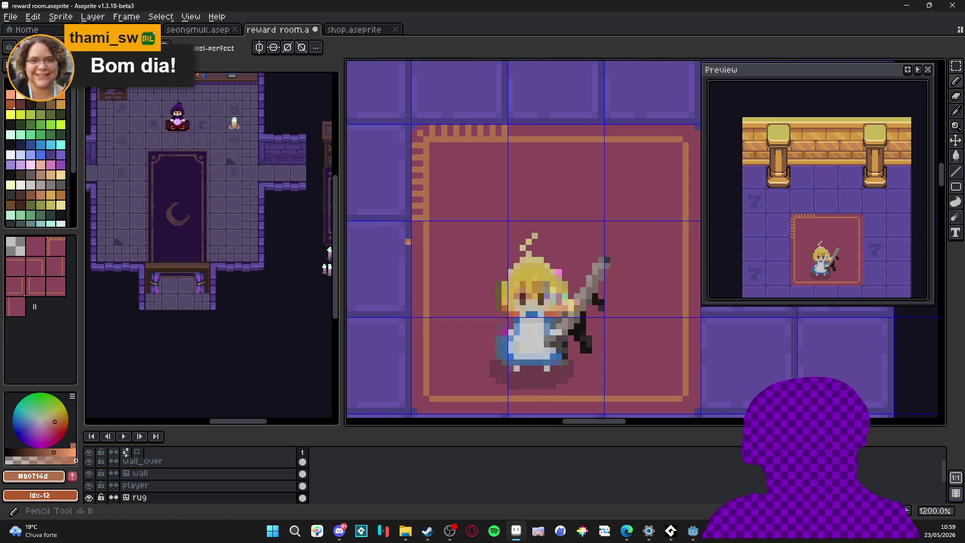
{"action": "scroll", "coordinate": [430, 203], "scroll_direction": "up", "scroll_amount": 1}
{"action": "key", "text": "i"}
{"action": "key", "text": "b"}
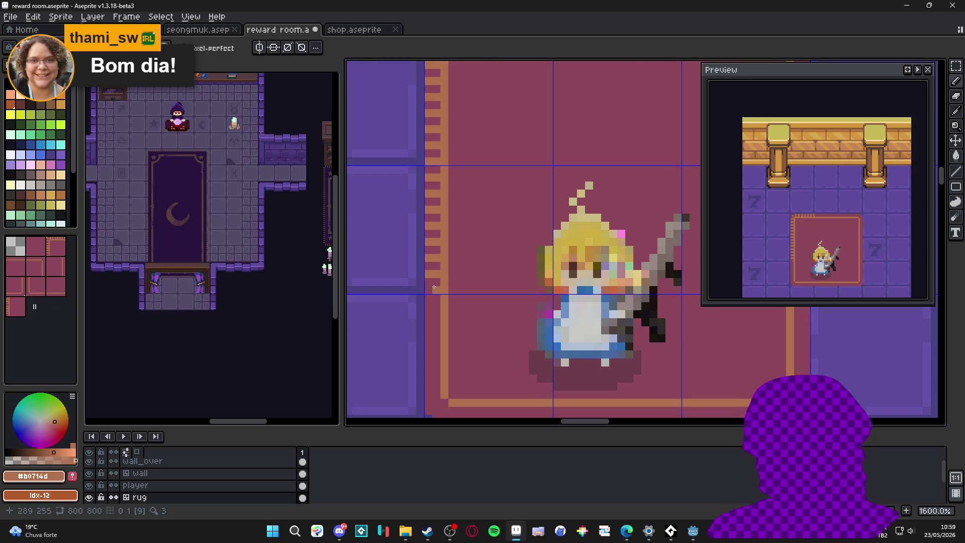
{"action": "scroll", "coordinate": [429, 297], "scroll_direction": "down", "scroll_amount": 3}
{"action": "scroll", "coordinate": [427, 299], "scroll_direction": "down", "scroll_amount": 1}
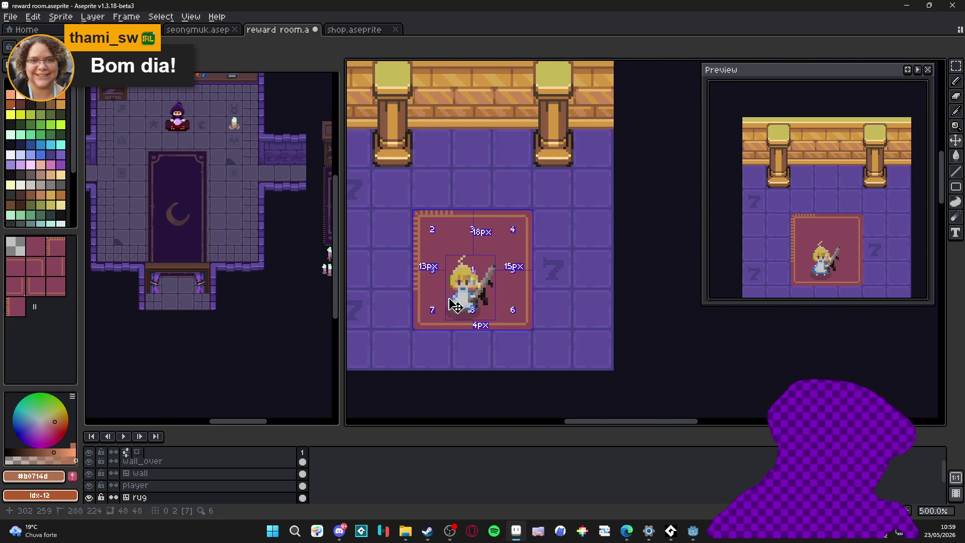
{"action": "scroll", "coordinate": [409, 197], "scroll_direction": "up", "scroll_amount": 4}
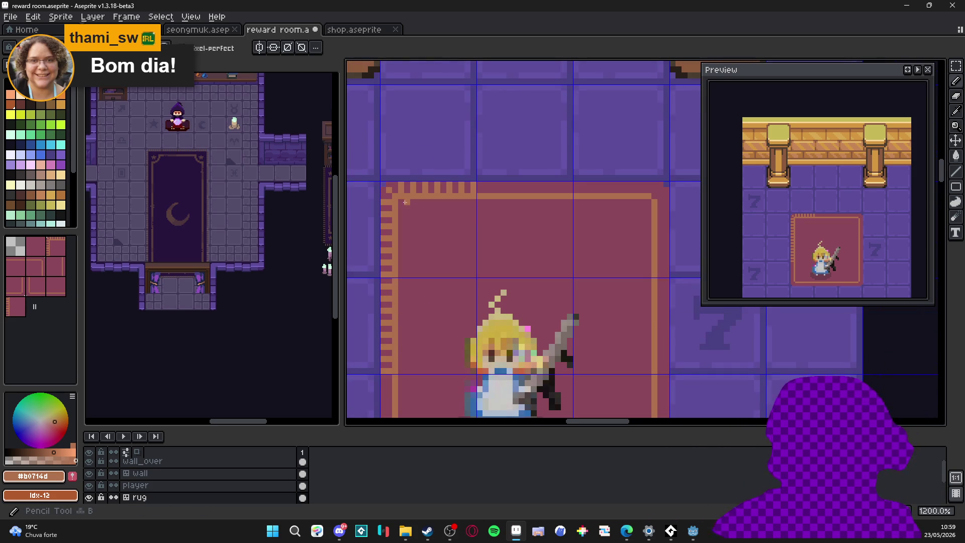
{"action": "scroll", "coordinate": [444, 245], "scroll_direction": "down", "scroll_amount": 4}
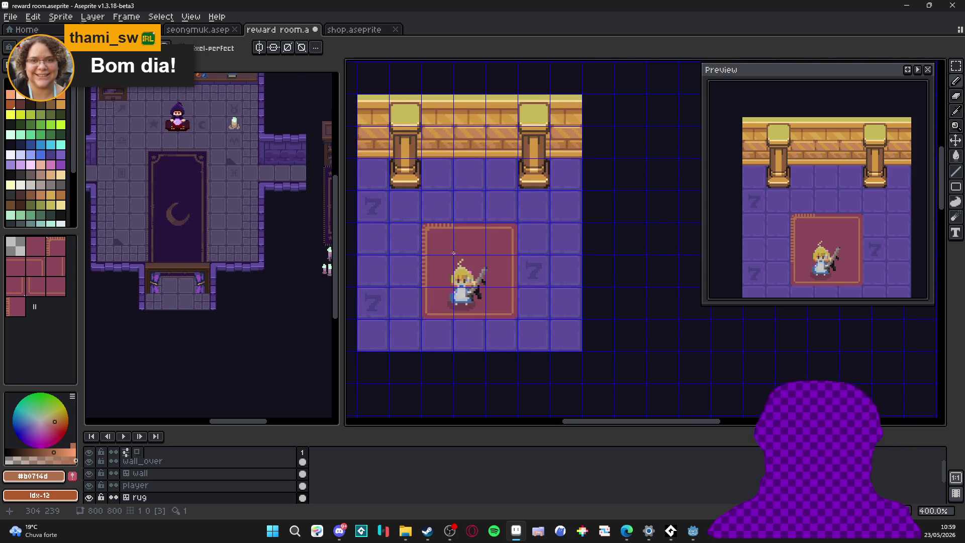
{"action": "scroll", "coordinate": [414, 284], "scroll_direction": "up", "scroll_amount": 6}
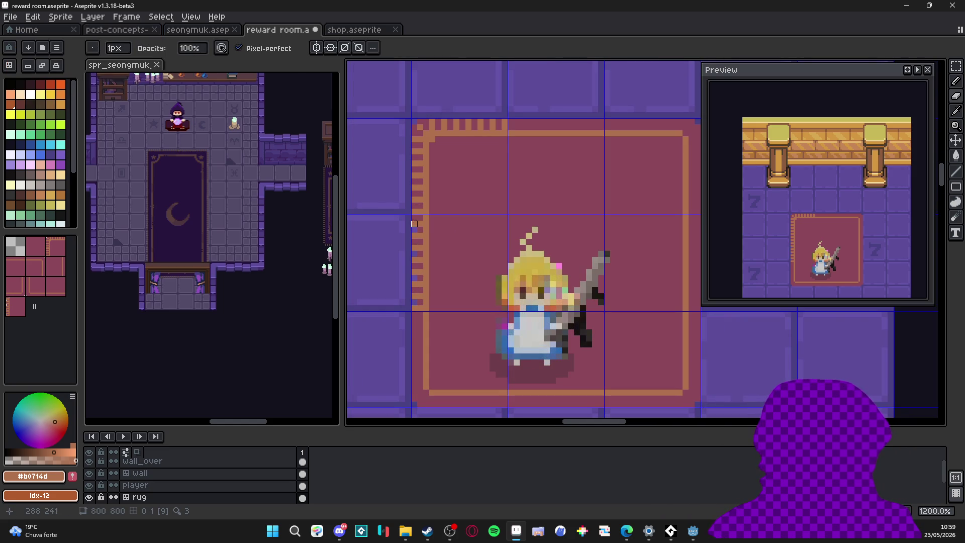
{"action": "scroll", "coordinate": [415, 230], "scroll_direction": "down", "scroll_amount": 4}
{"action": "scroll", "coordinate": [508, 230], "scroll_direction": "up", "scroll_amount": 1}
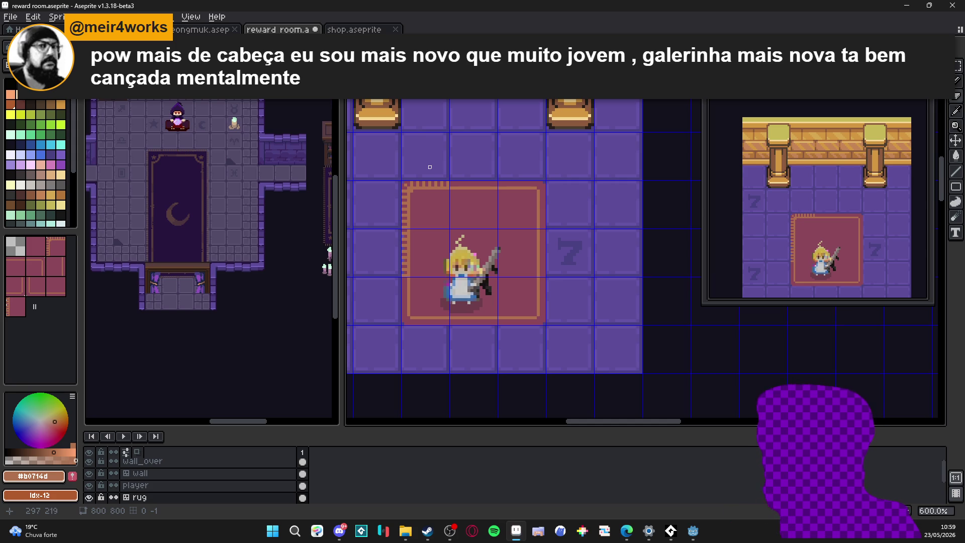
{"action": "scroll", "coordinate": [438, 171], "scroll_direction": "up", "scroll_amount": 4}
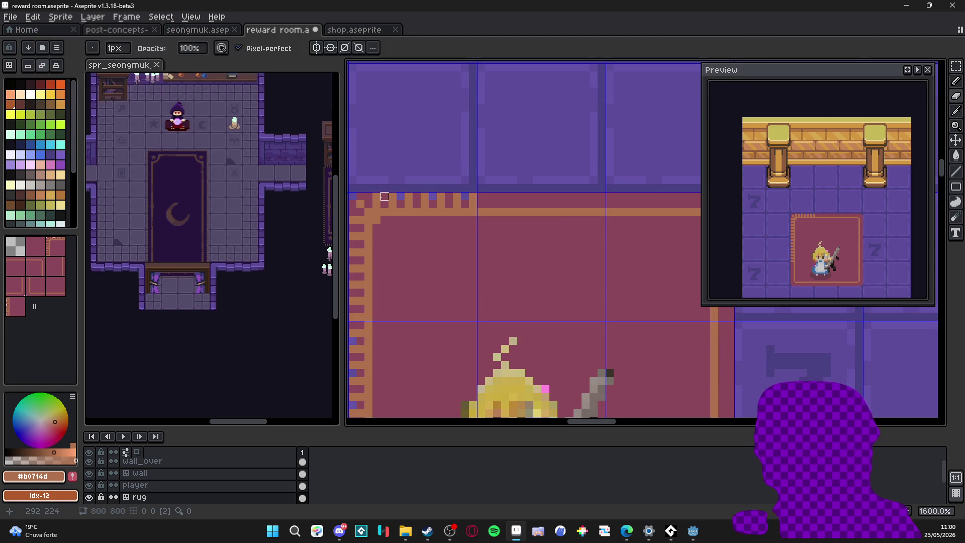
{"action": "left_click_drag", "start_coordinate": [392, 212], "coordinate": [433, 184]}
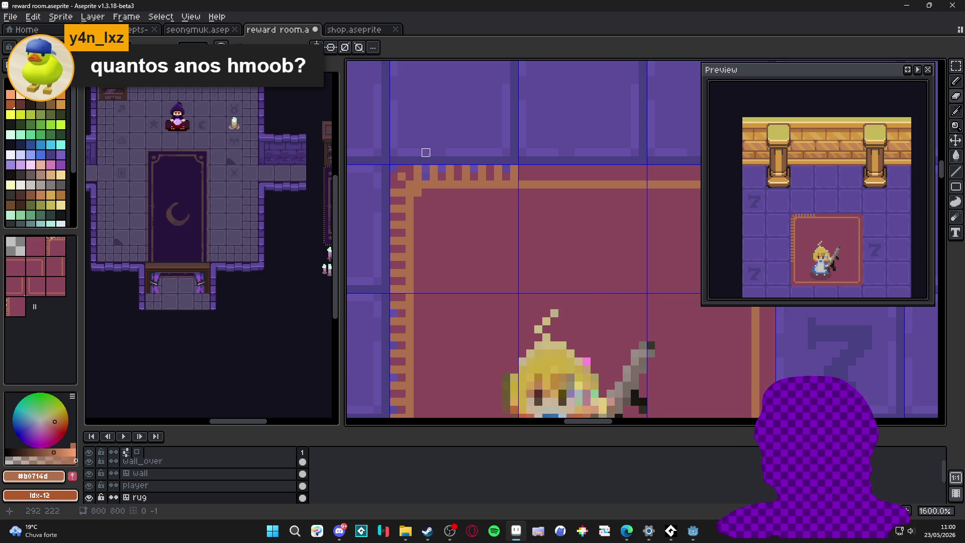
{"action": "scroll", "coordinate": [426, 156], "scroll_direction": "down", "scroll_amount": 5}
{"action": "scroll", "coordinate": [465, 192], "scroll_direction": "up", "scroll_amount": 5}
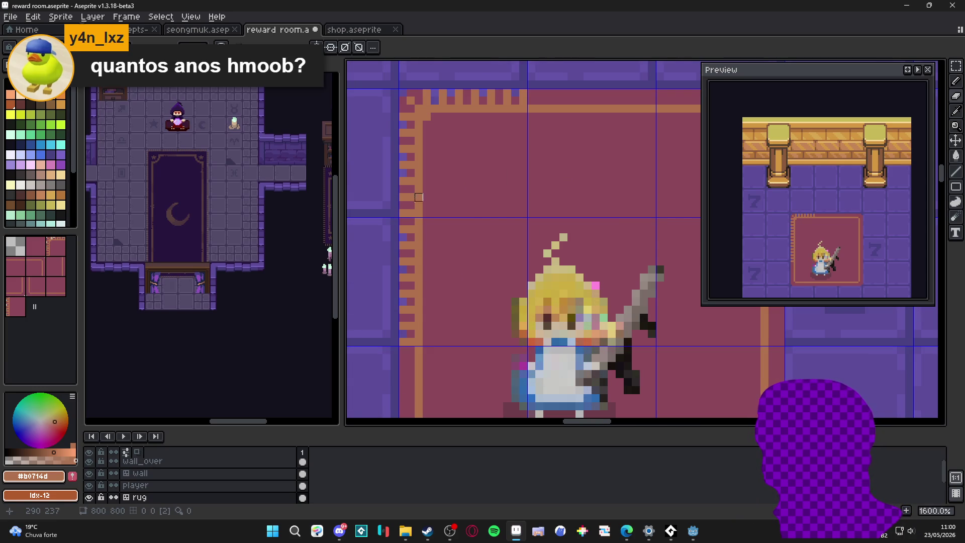
{"action": "scroll", "coordinate": [402, 205], "scroll_direction": "down", "scroll_amount": 5}
{"action": "key", "text": "v"}
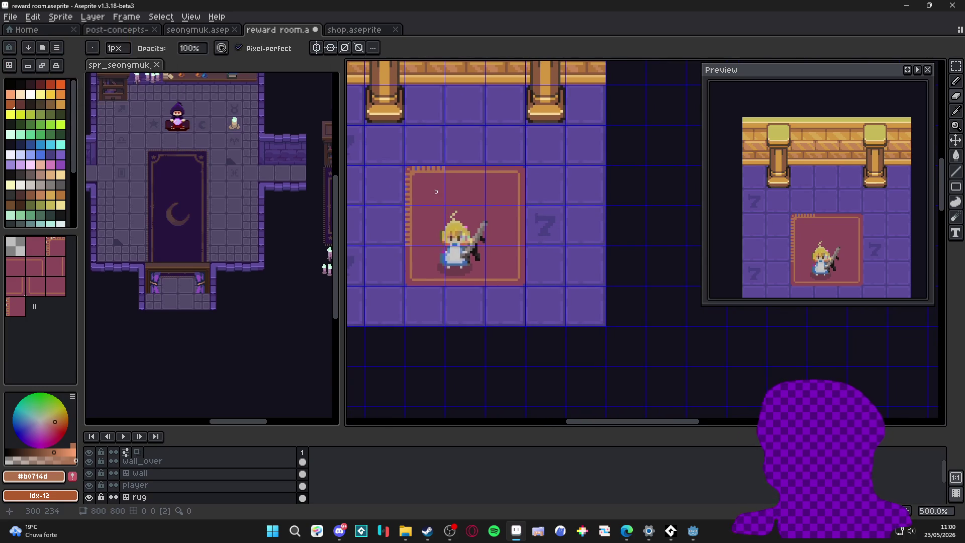
{"action": "key", "text": "Tab"}
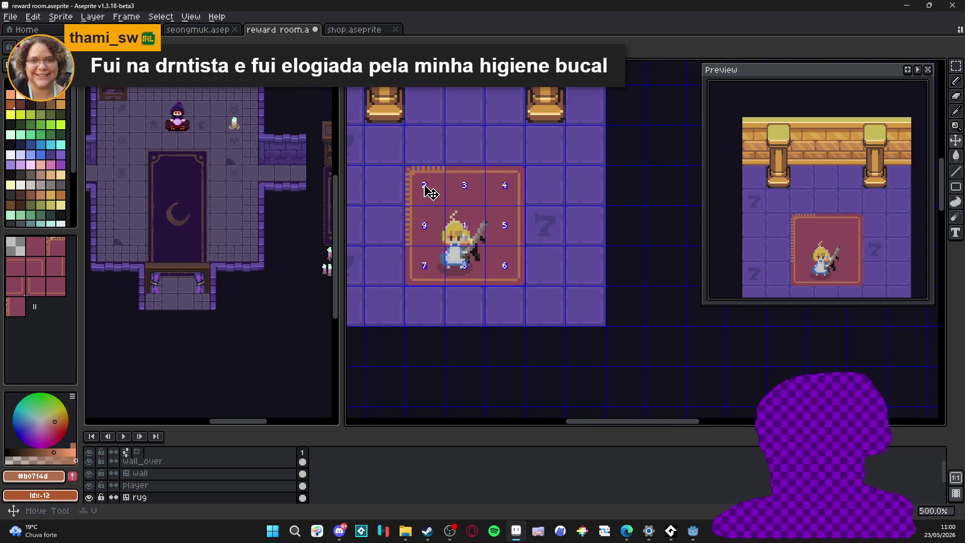
Copy the rug's top-left corner tile, flipped horizontally, to the top-right corner
{"action": "key", "text": "m"}
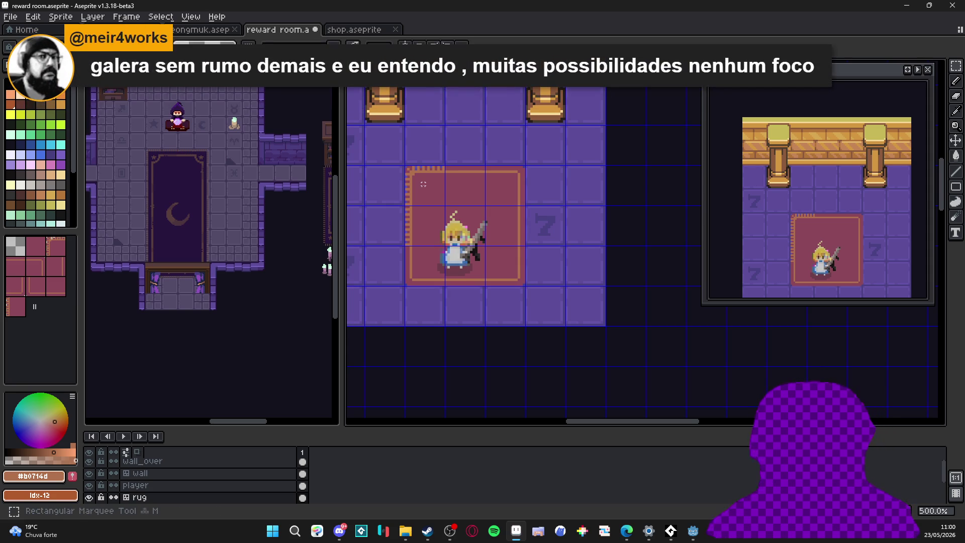
{"action": "left_click_drag", "start_coordinate": [426, 188], "coordinate": [430, 192]}
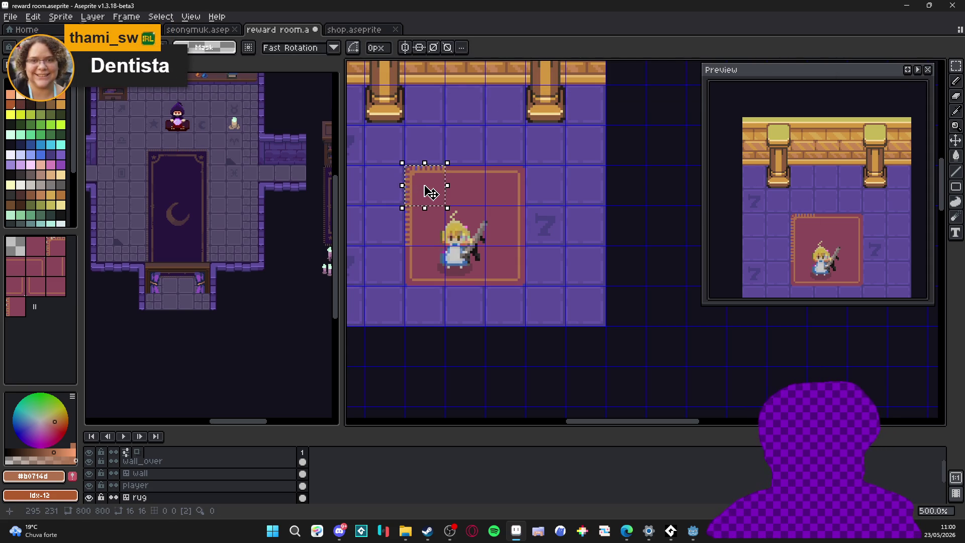
{"action": "key", "text": "shift+h"}
{"action": "left_click_drag", "start_coordinate": [424, 184], "coordinate": [504, 185]}
{"action": "left_click", "coordinate": [416, 188]}
{"action": "key", "text": "ctrl+z"}
{"action": "key", "text": "ctrl+z"}
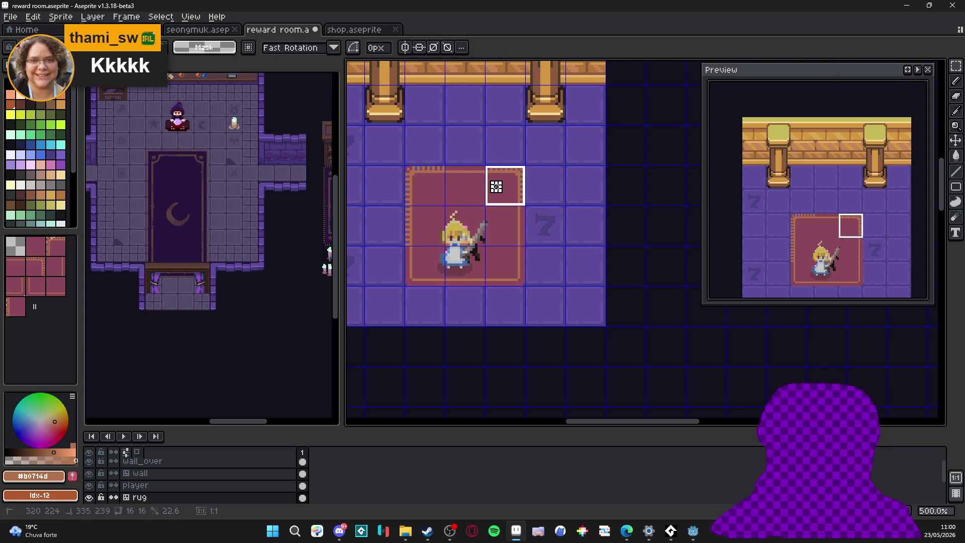
{"action": "left_click", "coordinate": [440, 187]}
{"action": "left_click_drag", "start_coordinate": [440, 187], "coordinate": [520, 187]}
{"action": "left_click", "coordinate": [476, 195]}
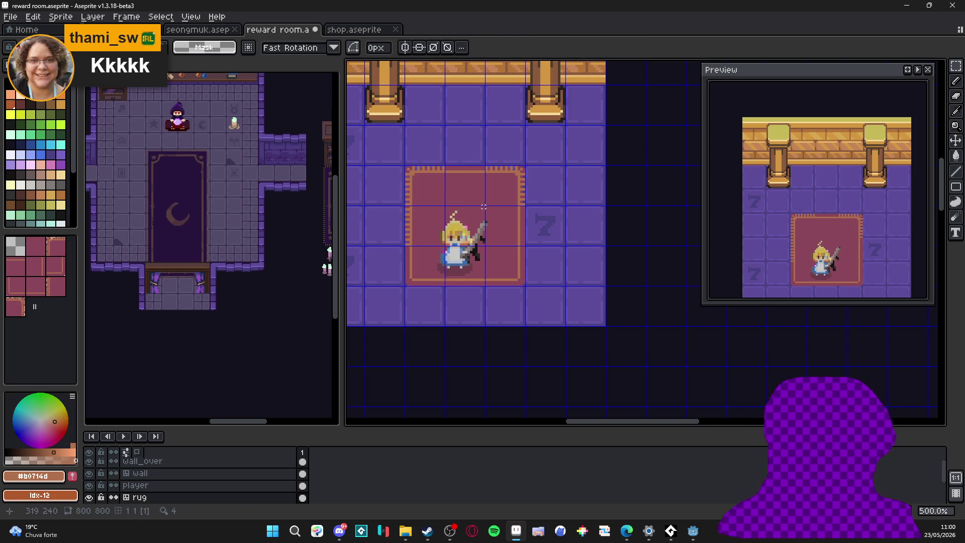
Extend the orange fringe along the rug's top edge with the Pencil
{"action": "key", "text": "b"}
{"action": "scroll", "coordinate": [468, 171], "scroll_direction": "up", "scroll_amount": 5}
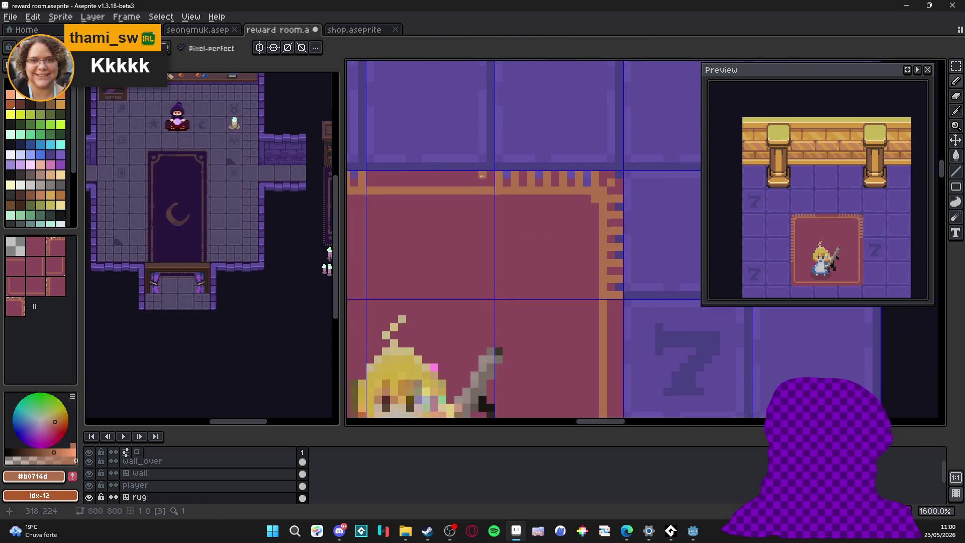
{"action": "scroll", "coordinate": [475, 189], "scroll_direction": "left", "scroll_amount": 2}
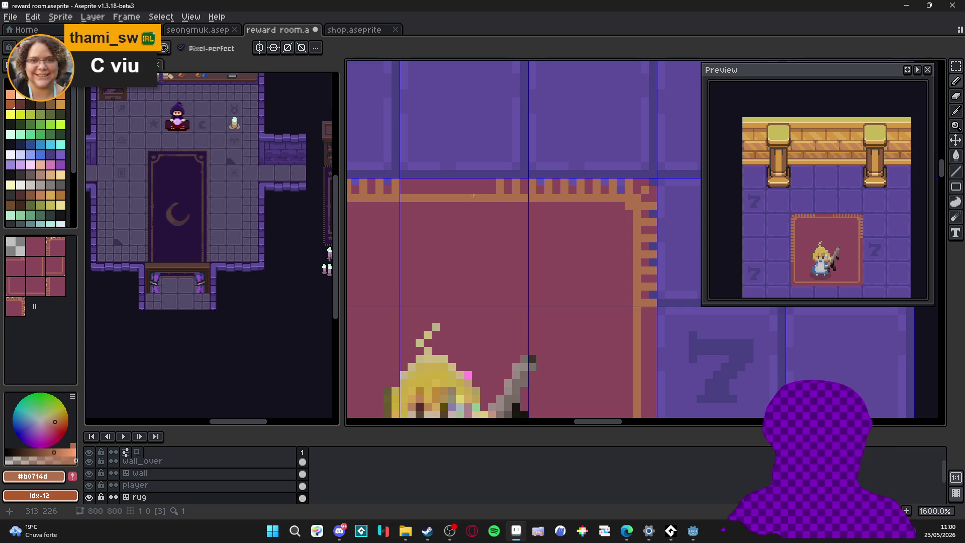
{"action": "scroll", "coordinate": [468, 182], "scroll_direction": "up", "scroll_amount": 1}
{"action": "mouse_move", "coordinate": [461, 184]}
{"action": "left_mouse_down"}
{"action": "mouse_move", "coordinate": [405, 193]}
{"action": "mouse_move", "coordinate": [401, 181]}
{"action": "mouse_move", "coordinate": [389, 193]}
{"action": "mouse_move", "coordinate": [377, 181]}
{"action": "left_mouse_up"}
{"action": "scroll", "coordinate": [406, 212], "scroll_direction": "down", "scroll_amount": 5}
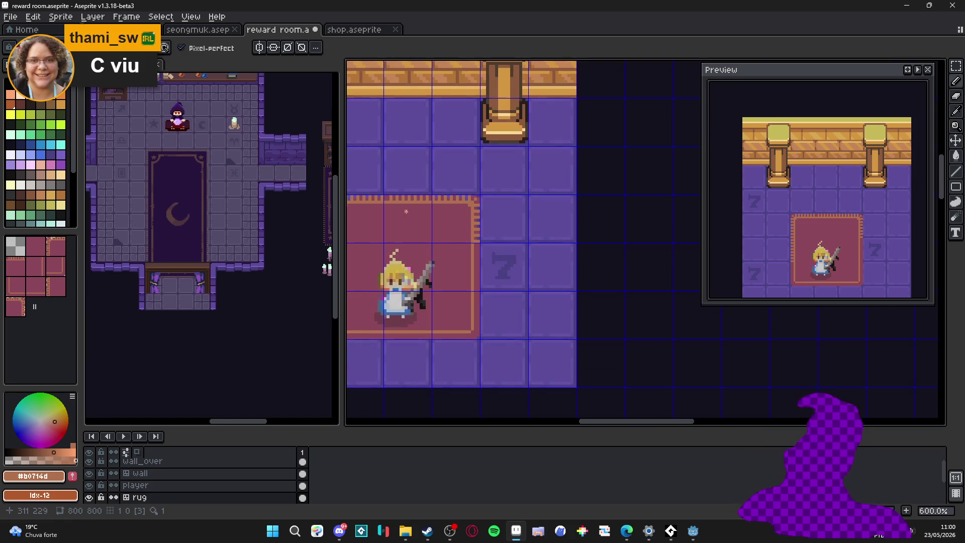
{"action": "scroll", "coordinate": [409, 202], "scroll_direction": "up", "scroll_amount": 3}
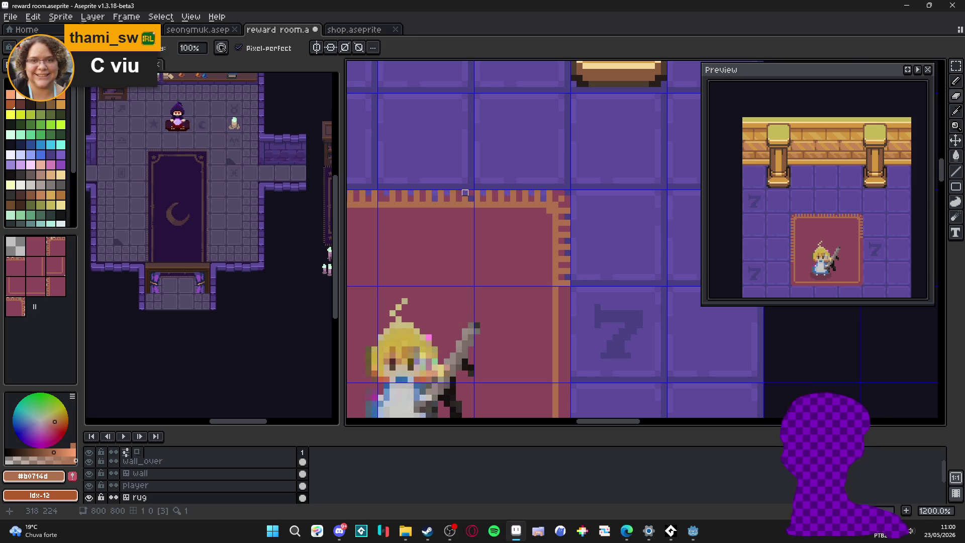
{"action": "left_click", "coordinate": [471, 192]}
Draw the orange fringe down the rug's left edge
{"action": "scroll", "coordinate": [471, 198], "scroll_direction": "down", "scroll_amount": 1}
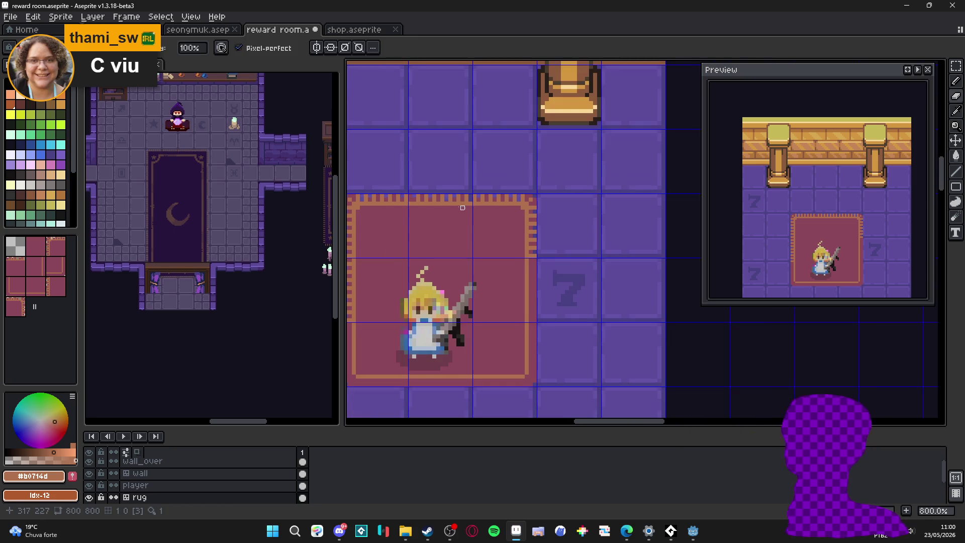
{"action": "scroll", "coordinate": [400, 230], "scroll_direction": "down", "scroll_amount": 1}
{"action": "scroll", "coordinate": [400, 230], "scroll_direction": "down", "scroll_amount": 2}
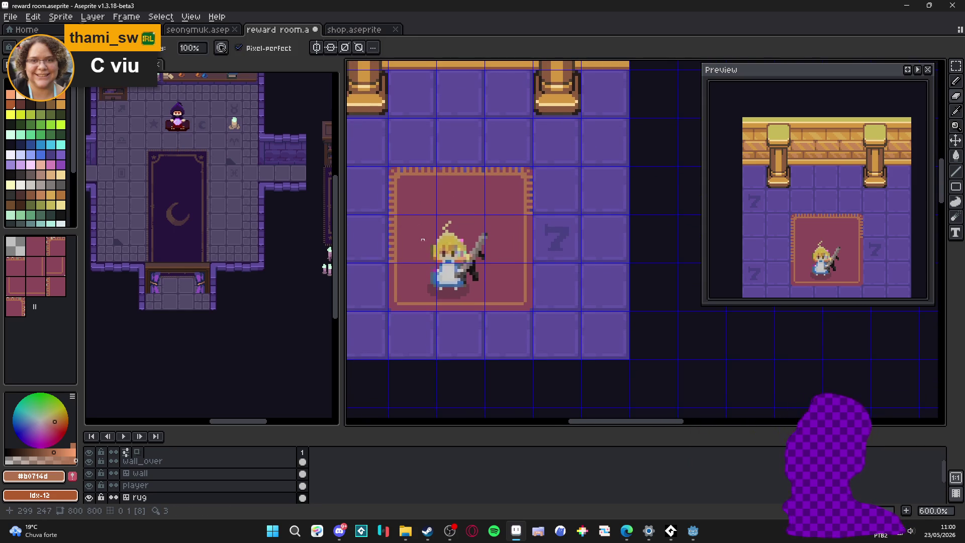
{"action": "scroll", "coordinate": [409, 278], "scroll_direction": "down", "scroll_amount": 1}
{"action": "scroll", "coordinate": [378, 222], "scroll_direction": "up", "scroll_amount": 4}
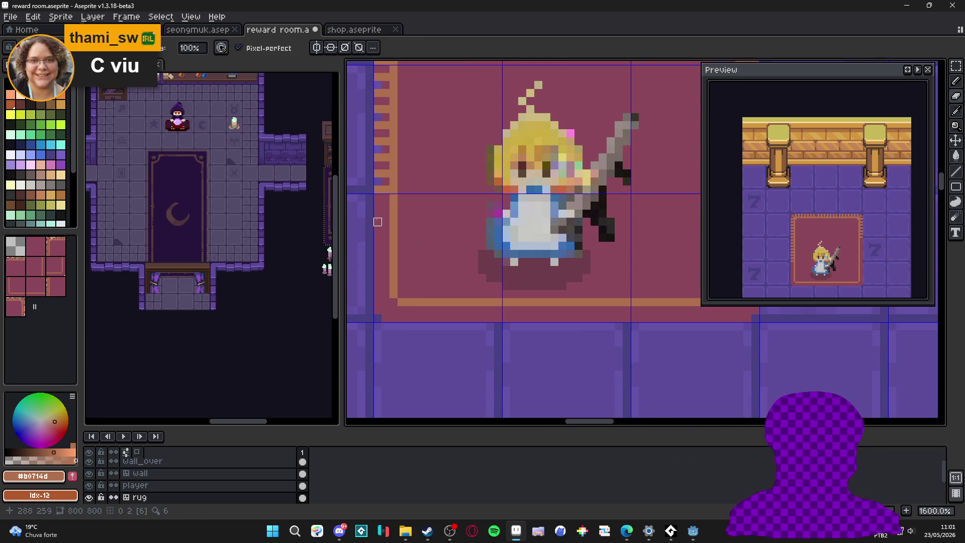
{"action": "key", "text": "e"}
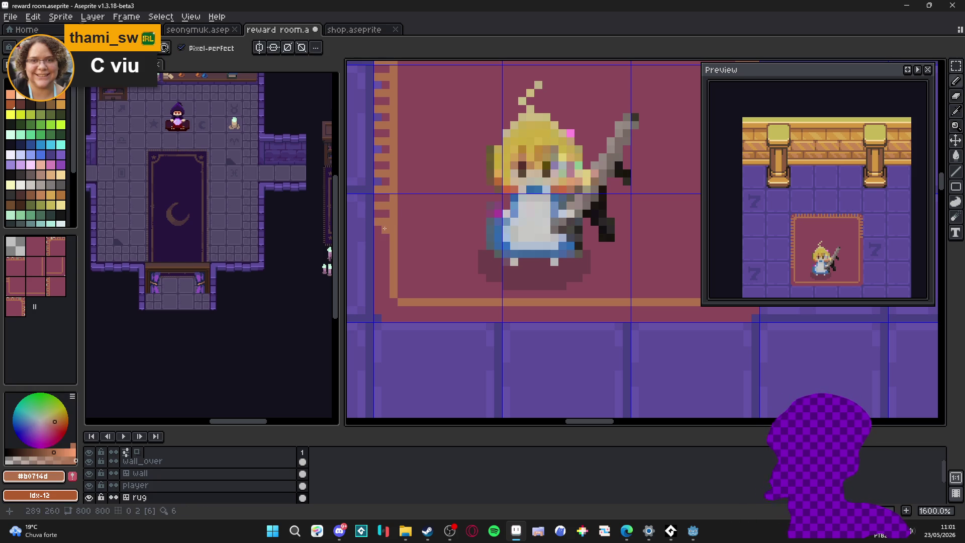
{"action": "mouse_move", "coordinate": [386, 236]}
{"action": "left_mouse_down"}
{"action": "mouse_move", "coordinate": [386, 254]}
{"action": "mouse_move", "coordinate": [377, 253]}
{"action": "mouse_move", "coordinate": [387, 285]}
{"action": "mouse_move", "coordinate": [379, 276]}
{"action": "mouse_move", "coordinate": [391, 292]}
{"action": "left_mouse_up"}
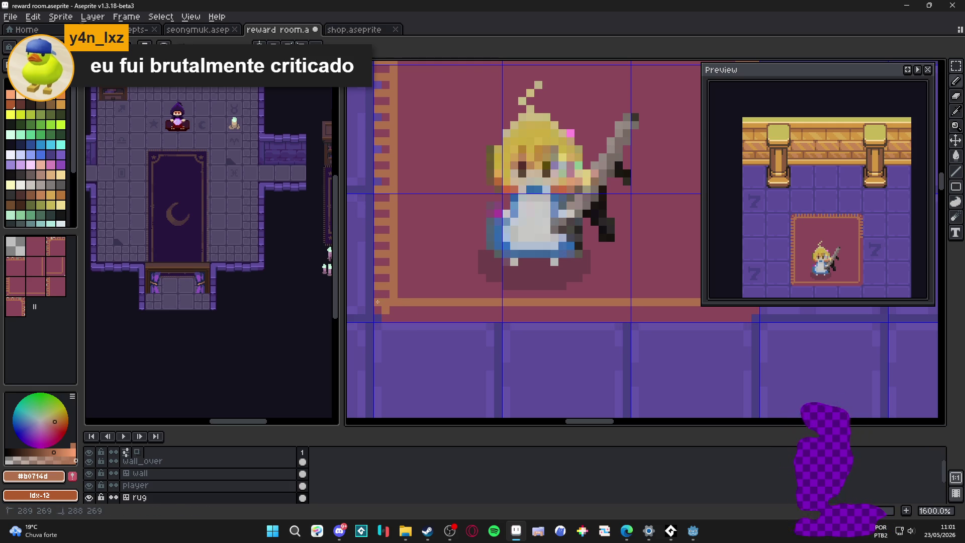
Add seven orange fringe pixels along the bottom edge from the bottom-left corner, then zoom out
{"action": "left_click", "coordinate": [401, 315]}
{"action": "left_click", "coordinate": [418, 311]}
{"action": "left_click", "coordinate": [434, 312]}
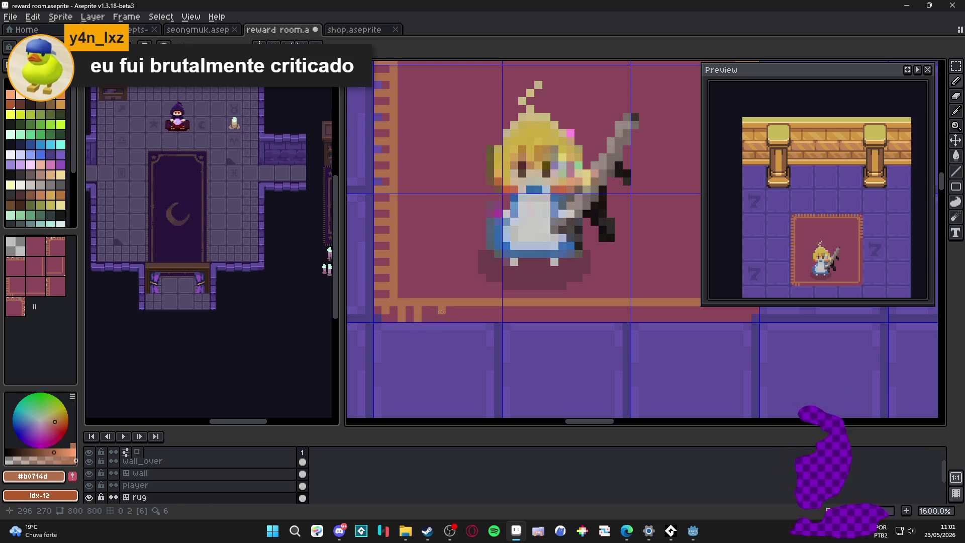
{"action": "left_click", "coordinate": [449, 311]}
{"action": "left_click", "coordinate": [465, 314]}
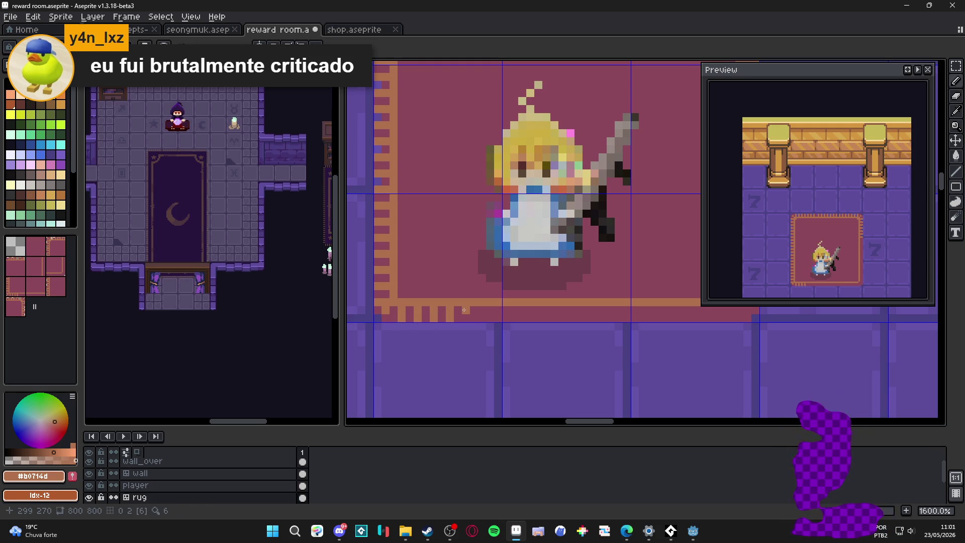
{"action": "left_click", "coordinate": [482, 311]}
{"action": "left_click", "coordinate": [497, 314]}
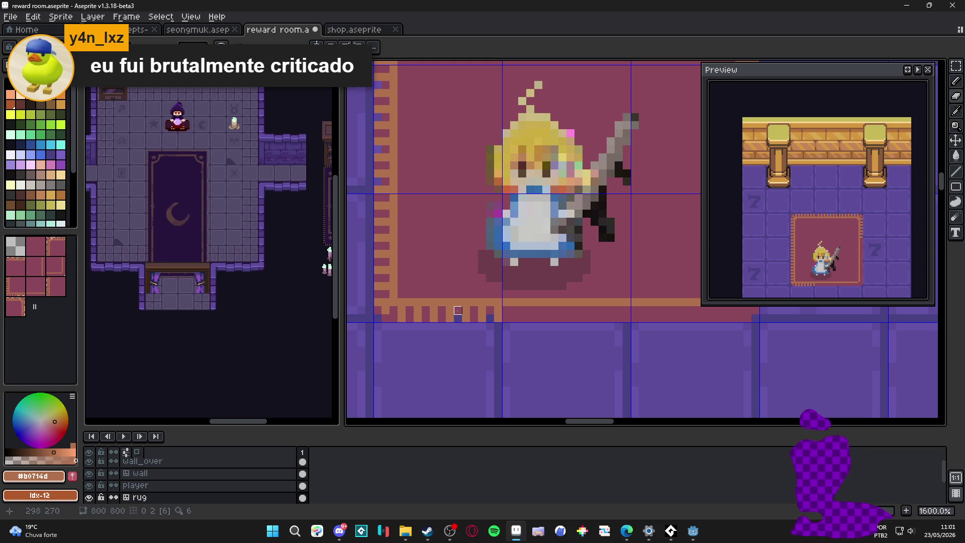
{"action": "scroll", "coordinate": [417, 317], "scroll_direction": "down", "scroll_amount": 3}
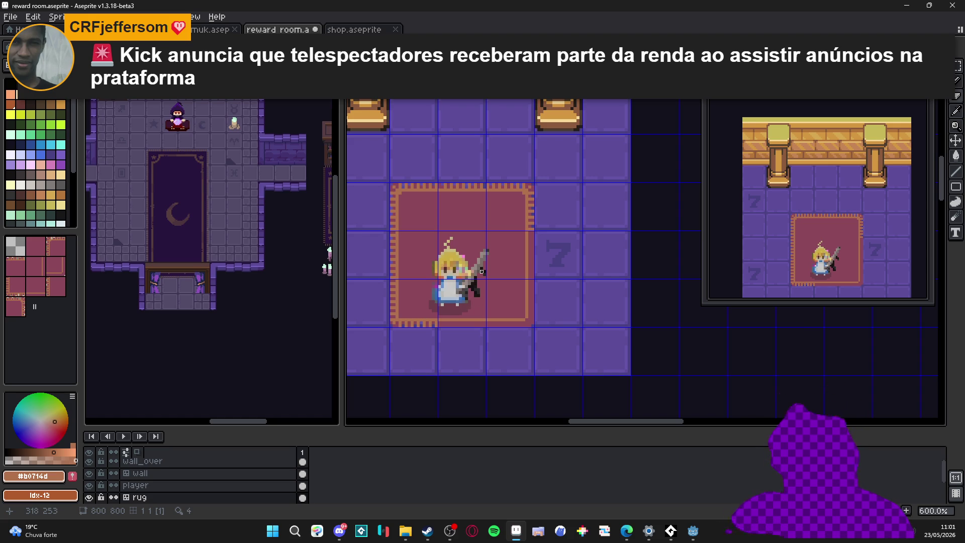
Save the reward room file
{"action": "key", "text": "v"}
{"action": "key", "text": "b"}
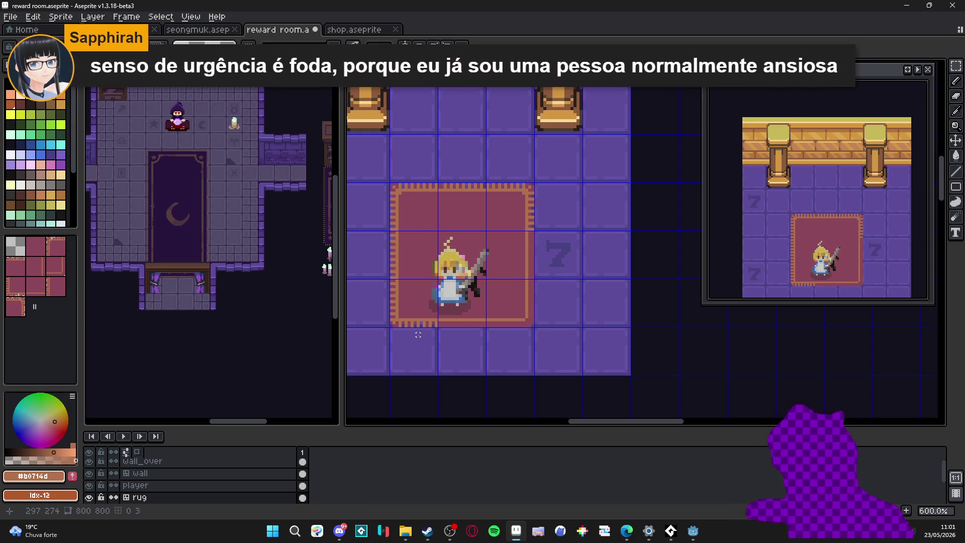
{"action": "key", "text": "ctrl+s"}
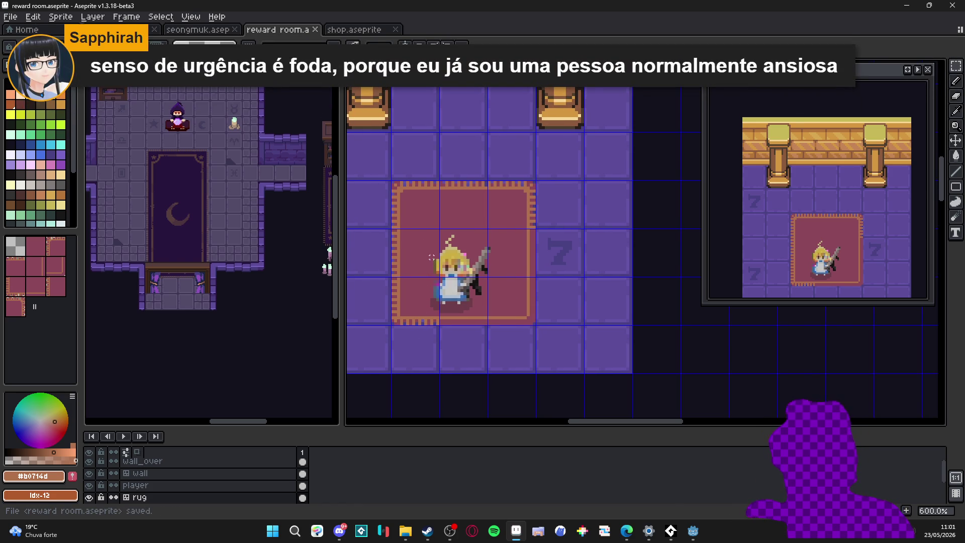
Rebuild the rug's bottom-left corner as a flipped copy of the top-left corner tile
{"action": "scroll", "coordinate": [438, 236], "scroll_direction": "up", "scroll_amount": 1}
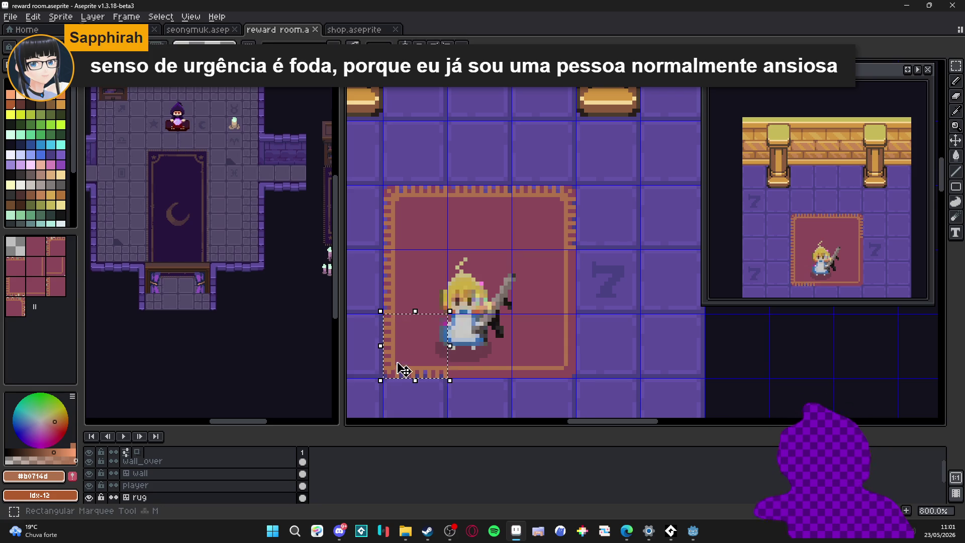
{"action": "left_click", "coordinate": [402, 371]}
{"action": "left_click", "coordinate": [409, 196]}
{"action": "key", "text": "ctrl+c"}
{"action": "key", "text": "ctrl+v"}
{"action": "key", "text": "Down"}
{"action": "key", "text": "Down"}
{"action": "key", "text": "Return"}
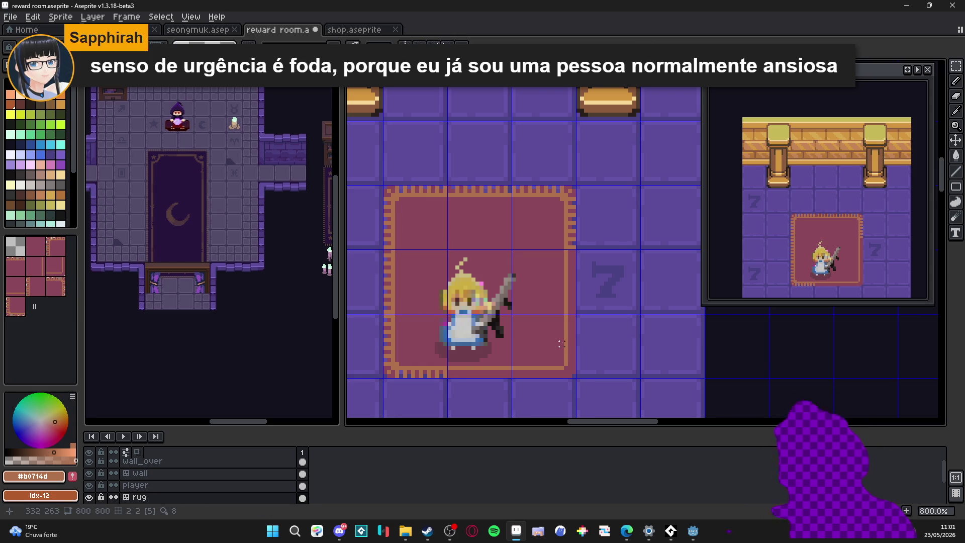
Clear the bottom-right rug tiles and place a flipped top-left corner copy there
{"action": "left_click_drag", "start_coordinate": [496, 370], "coordinate": [556, 370]}
{"action": "key", "text": "Delete"}
{"action": "left_click", "coordinate": [565, 287]}
{"action": "key", "text": "Delete"}
{"action": "left_click", "coordinate": [414, 212]}
{"action": "key", "text": "ctrl+c"}
{"action": "key", "text": "ctrl+v"}
{"action": "key", "text": "Right"}
{"action": "key", "text": "Right"}
{"action": "key", "text": "shift+h"}
{"action": "key", "text": "shift+v"}
{"action": "key", "text": "Down"}
{"action": "key", "text": "Down"}
{"action": "key", "text": "Return"}
Add bordered bottom-middle and right-middle edge tiles from the top and left edges
{"action": "left_click", "coordinate": [501, 222]}
{"action": "key", "text": "ctrl+v"}
{"action": "left_click", "coordinate": [433, 297]}
{"action": "key", "text": "ctrl+v"}
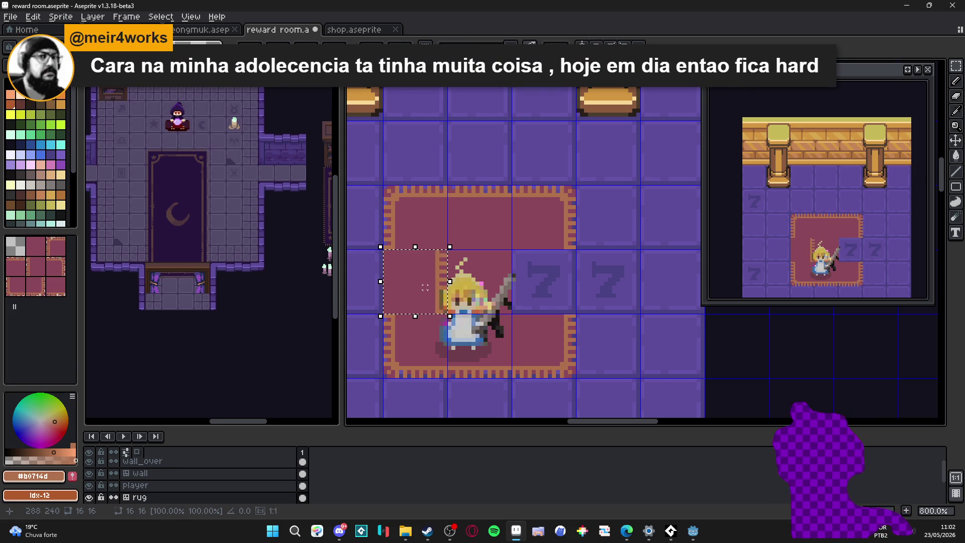
{"action": "key", "text": "Right"}
{"action": "key", "text": "Right"}
{"action": "key", "text": "shift+h"}
{"action": "key", "text": "Return"}
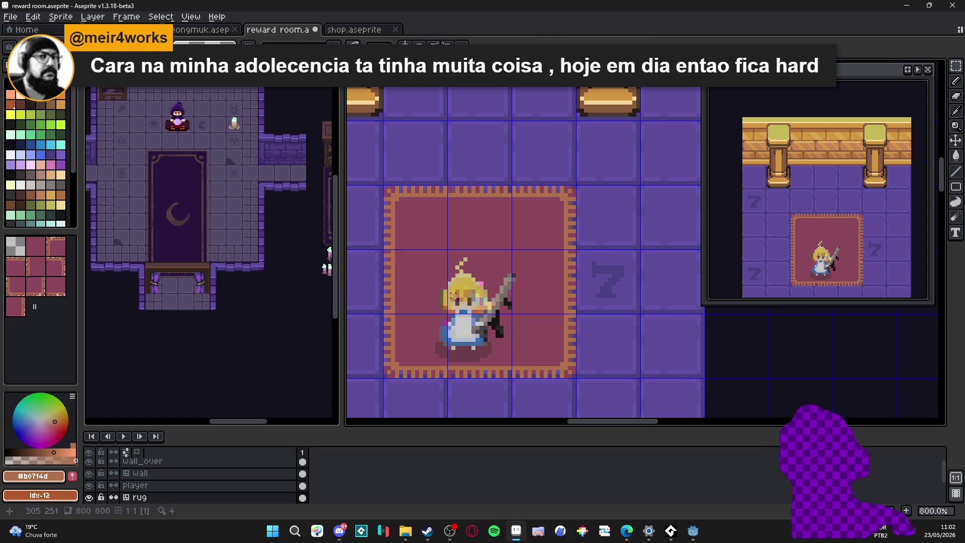
{"action": "scroll", "coordinate": [471, 278], "scroll_direction": "down", "scroll_amount": 2}
{"action": "scroll", "coordinate": [471, 278], "scroll_direction": "down", "scroll_amount": 1}
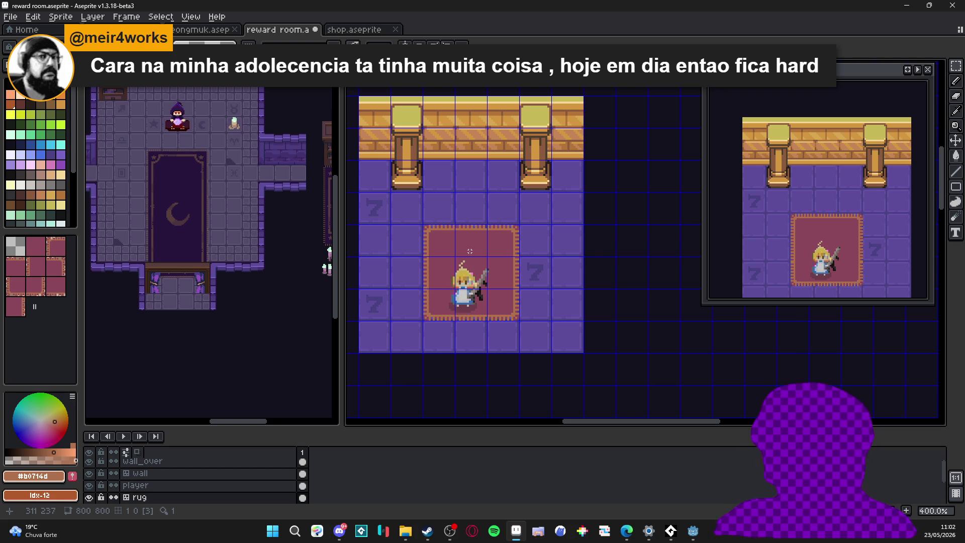
Move the player sprite off the rug onto the left floor tiles
{"action": "left_click", "coordinate": [463, 286], "text": "ctrl"}
{"action": "key", "text": "ctrl+t"}
{"action": "left_click_drag", "start_coordinate": [454, 300], "coordinate": [370, 276]}
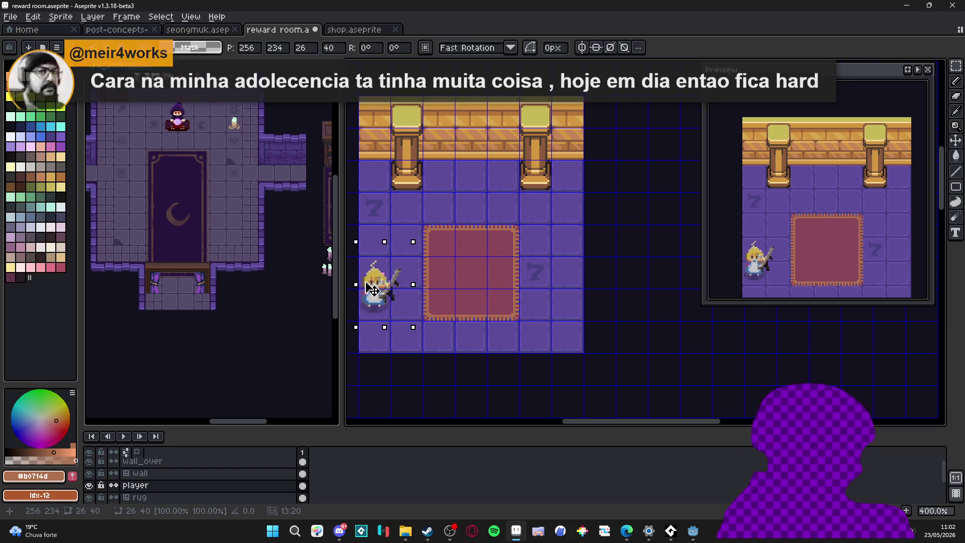
{"action": "key", "text": "ctrl+d"}
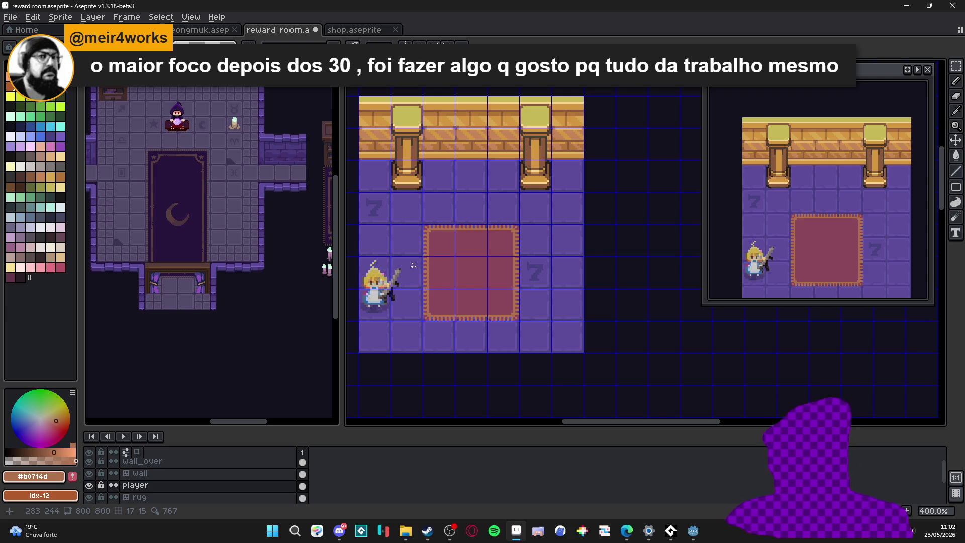
On the rug layer, pick the rug red with the Pencil and step to a darker red
{"action": "scroll", "coordinate": [413, 265], "scroll_direction": "up", "scroll_amount": 1}
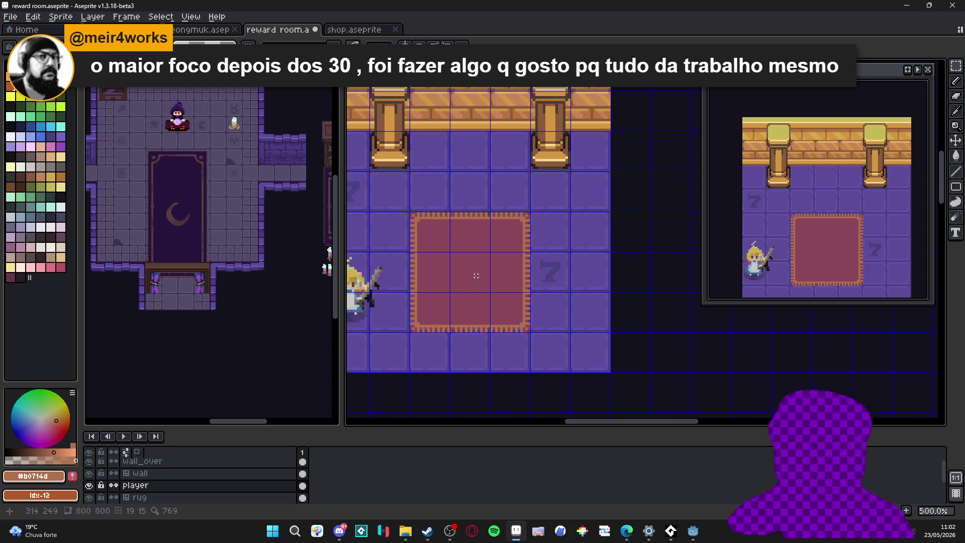
{"action": "left_click", "coordinate": [470, 278], "text": "ctrl"}
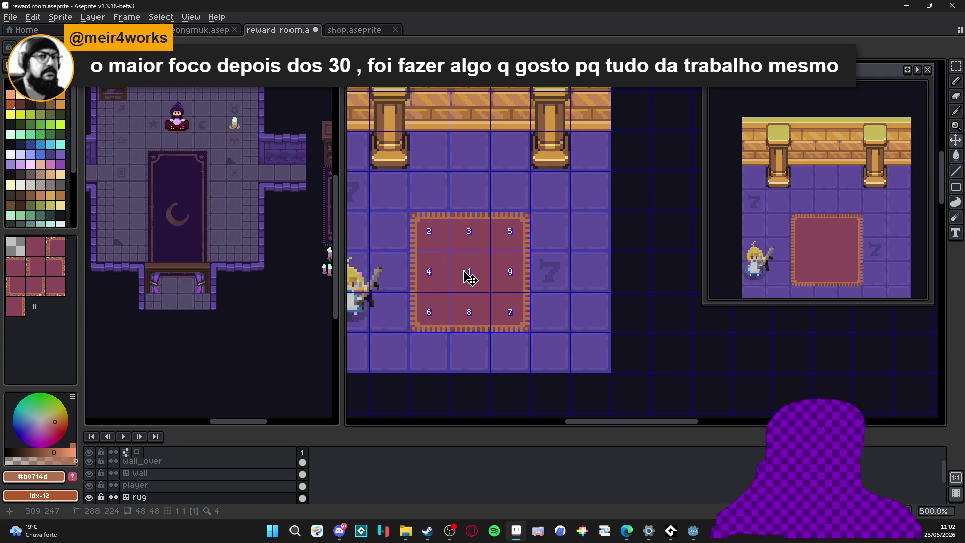
{"action": "key", "text": "b"}
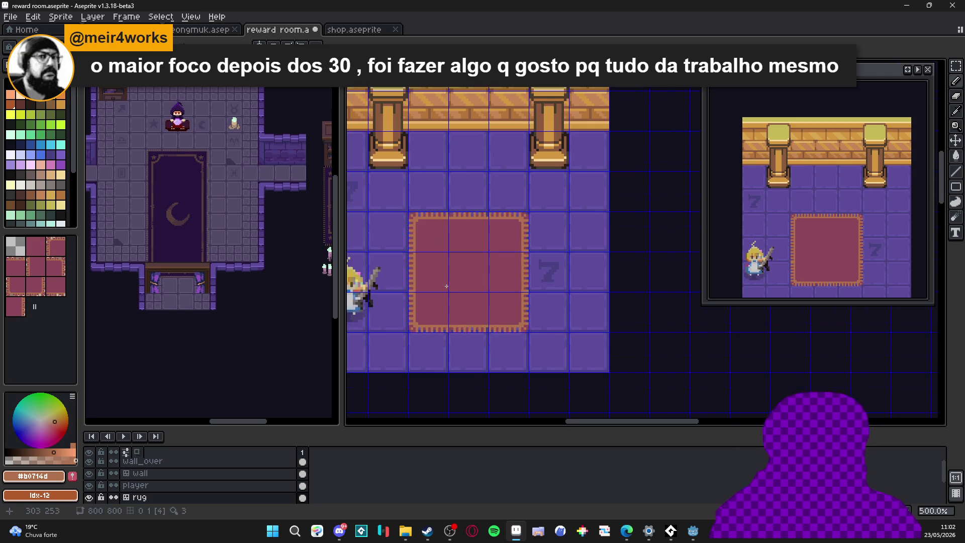
{"action": "left_click", "coordinate": [461, 276], "text": "alt"}
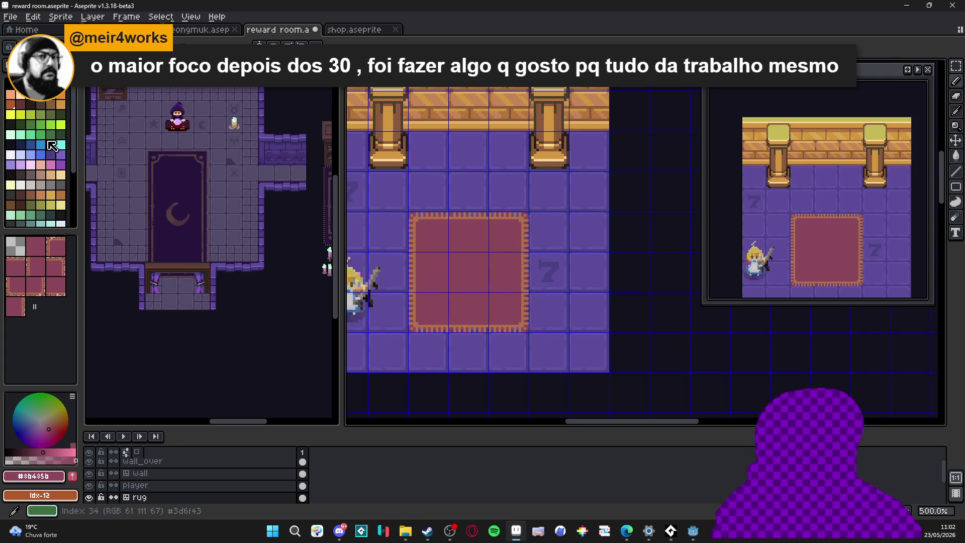
{"action": "scroll", "coordinate": [498, 276], "scroll_direction": "up", "scroll_amount": 1}
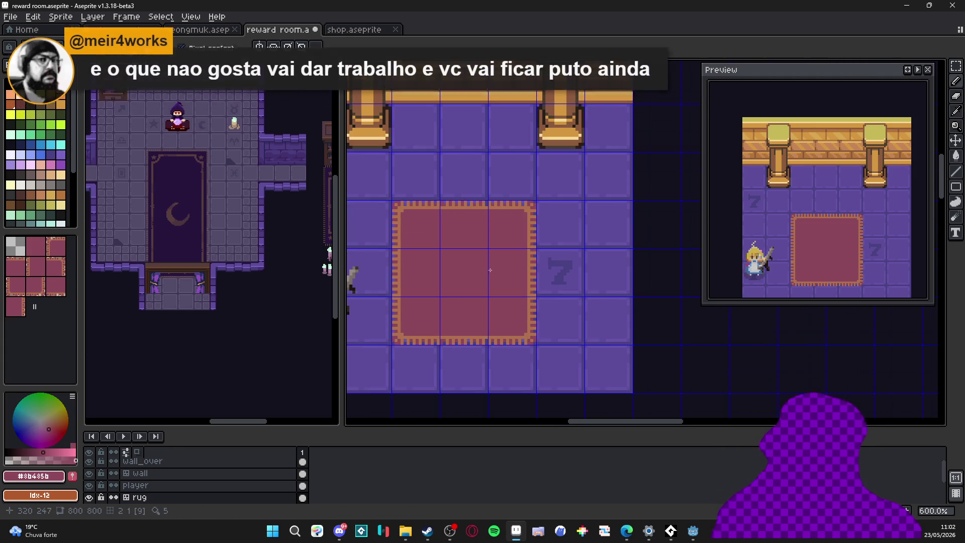
{"action": "left_click", "coordinate": [111, 138], "text": "alt"}
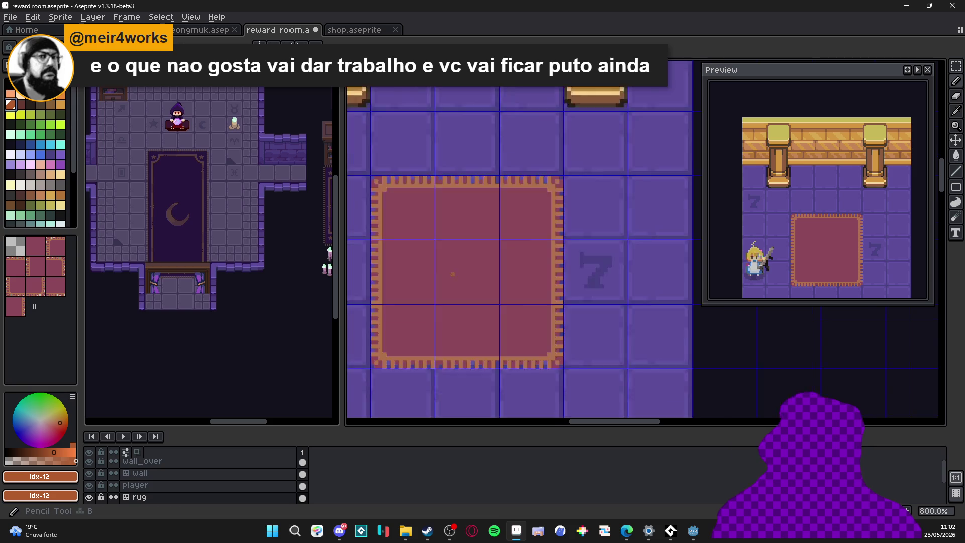
{"action": "scroll", "coordinate": [422, 255], "scroll_direction": "up", "scroll_amount": 3}
{"action": "left_click", "coordinate": [422, 255], "text": "alt"}
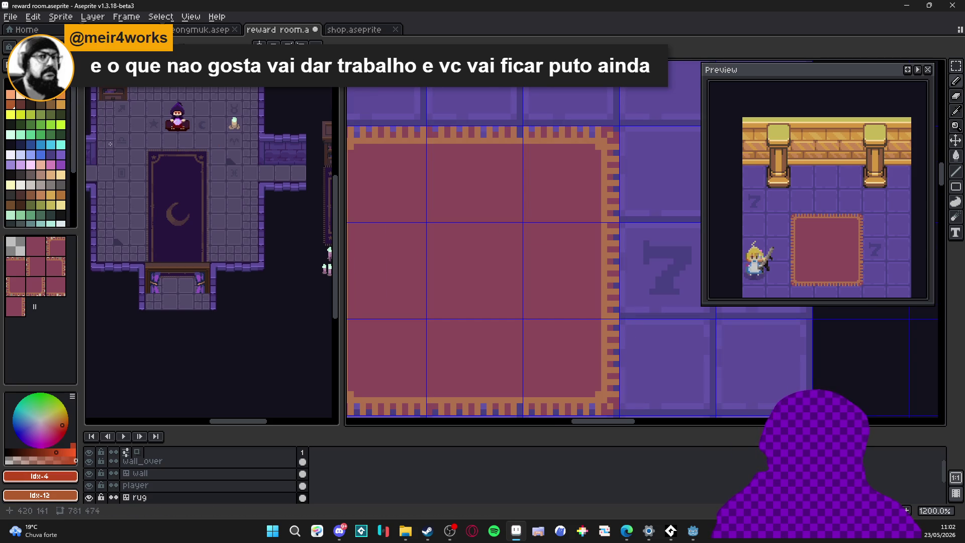
{"action": "key", "text": "bracketleft"}
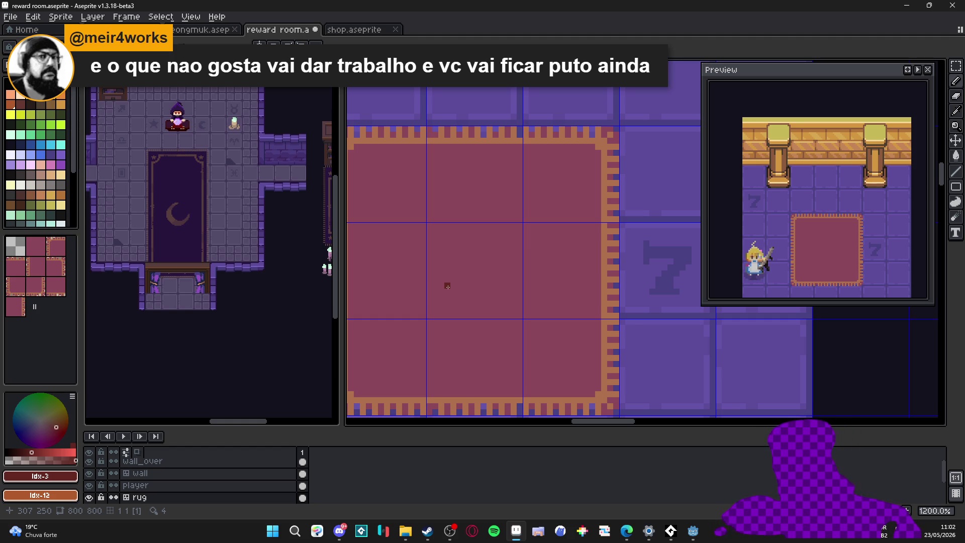
Pick deep red #612721 and move the symmetry axes onto the rug's centre
{"action": "left_click", "coordinate": [42, 460]}
{"action": "scroll", "coordinate": [486, 260], "scroll_direction": "up", "scroll_amount": 3}
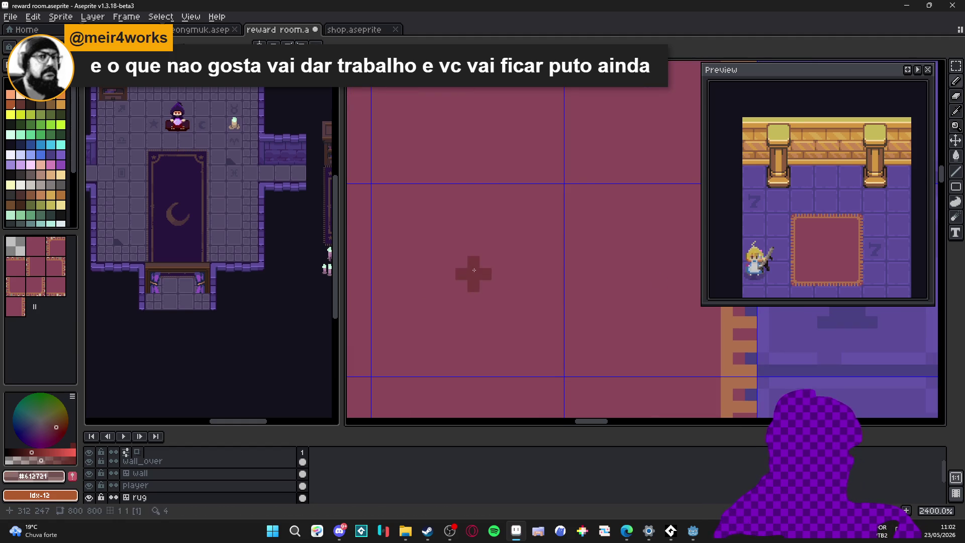
{"action": "scroll", "coordinate": [453, 180], "scroll_direction": "down", "scroll_amount": 4}
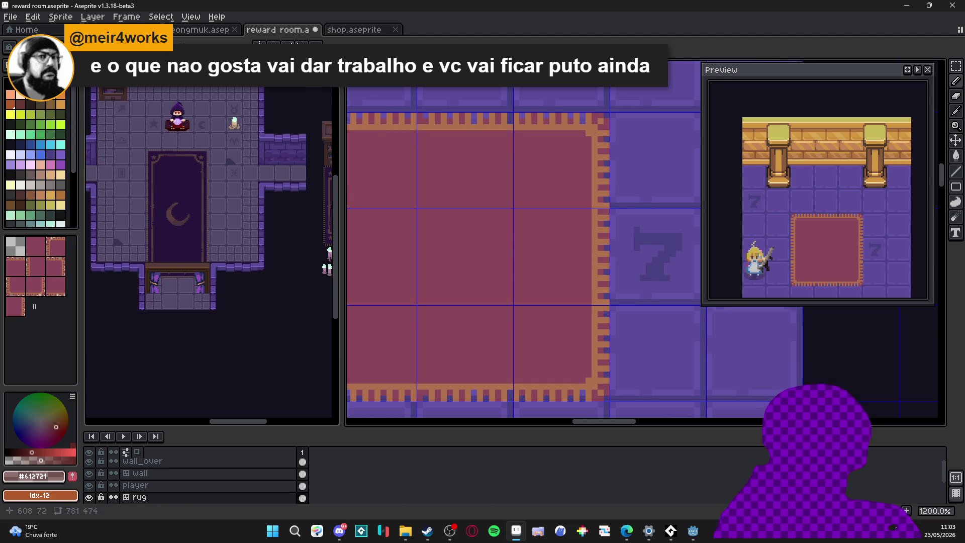
{"action": "scroll", "coordinate": [417, 151], "scroll_direction": "down", "scroll_amount": 3}
{"action": "left_click_drag", "start_coordinate": [399, 415], "coordinate": [439, 415]}
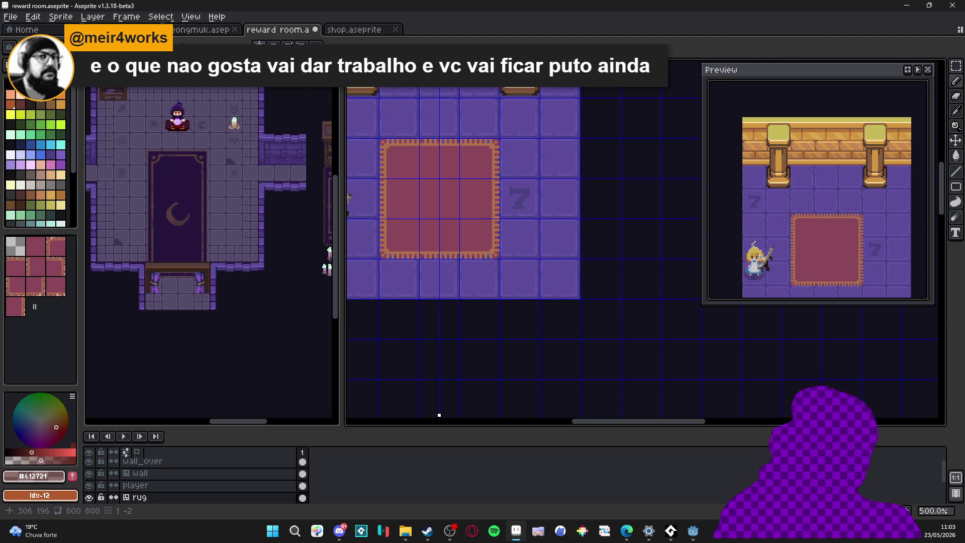
{"action": "scroll", "coordinate": [410, 80], "scroll_direction": "down", "scroll_amount": 2}
{"action": "scroll", "coordinate": [542, 185], "scroll_direction": "down", "scroll_amount": 2}
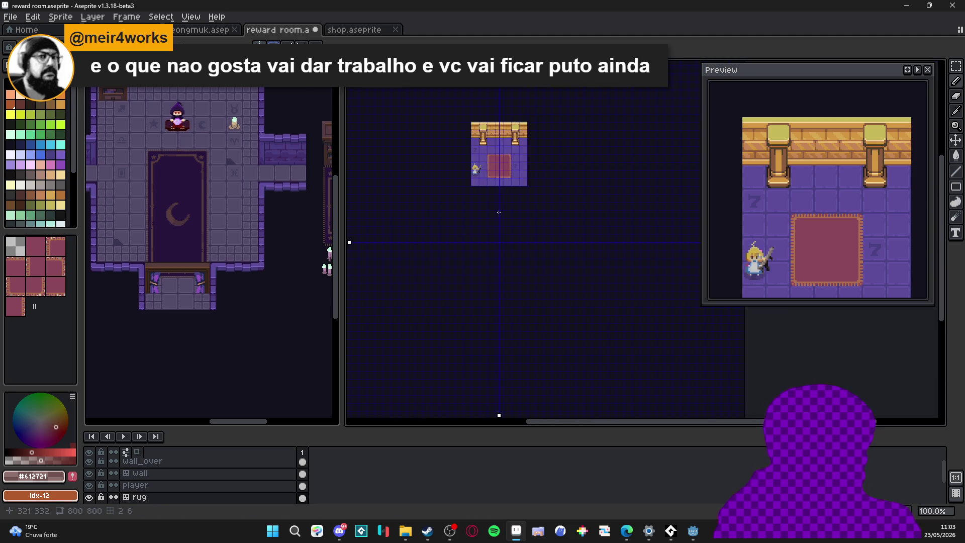
{"action": "scroll", "coordinate": [362, 251], "scroll_direction": "up", "scroll_amount": 1}
{"action": "left_click_drag", "start_coordinate": [351, 249], "coordinate": [349, 94]}
{"action": "scroll", "coordinate": [542, 253], "scroll_direction": "up", "scroll_amount": 5}
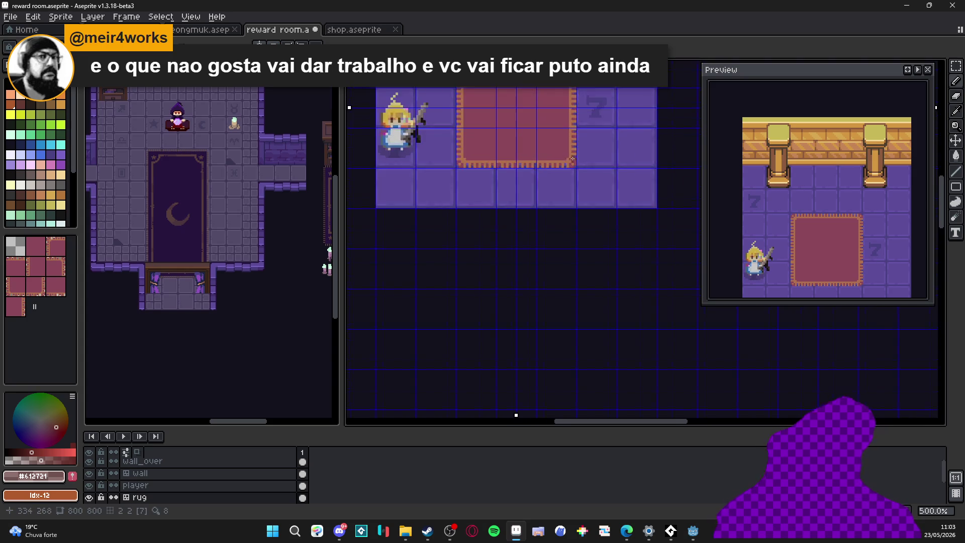
{"action": "scroll", "coordinate": [542, 254], "scroll_direction": "up", "scroll_amount": 5}
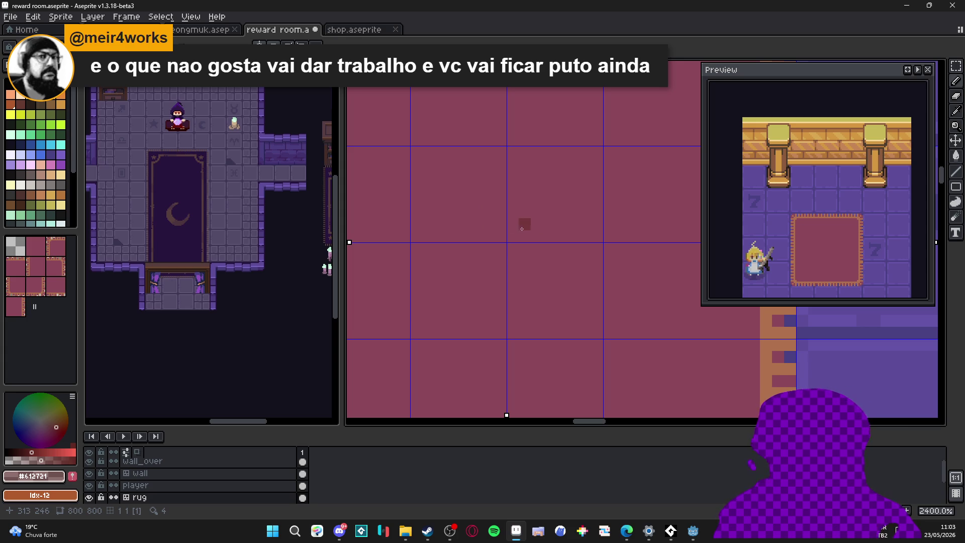
Draw a diamond at the rug centre and fill it with a translucent rug colour
{"action": "left_click_drag", "start_coordinate": [517, 179], "coordinate": [572, 239]}
{"action": "left_click", "coordinate": [542, 243]}
{"action": "scroll", "coordinate": [543, 243], "scroll_direction": "down", "scroll_amount": 7}
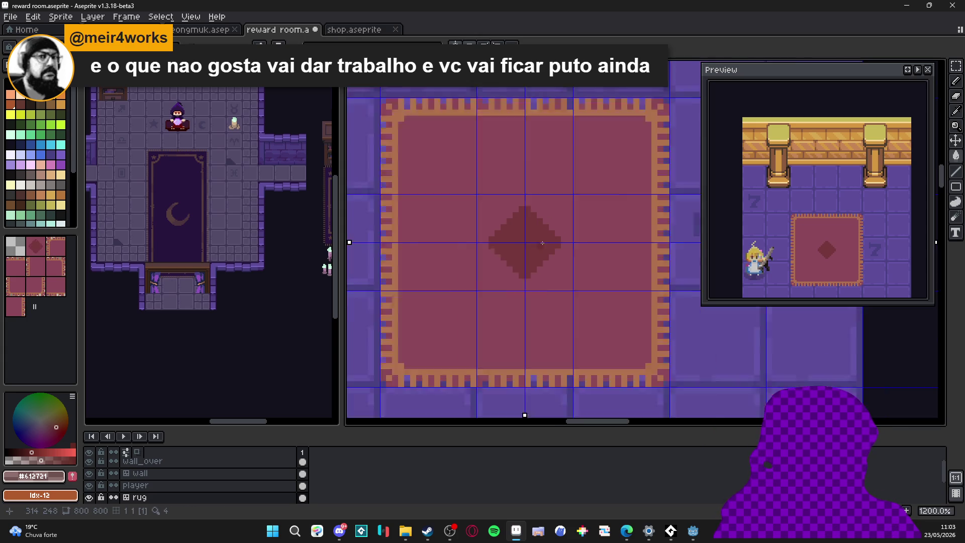
{"action": "scroll", "coordinate": [547, 260], "scroll_direction": "up", "scroll_amount": 4}
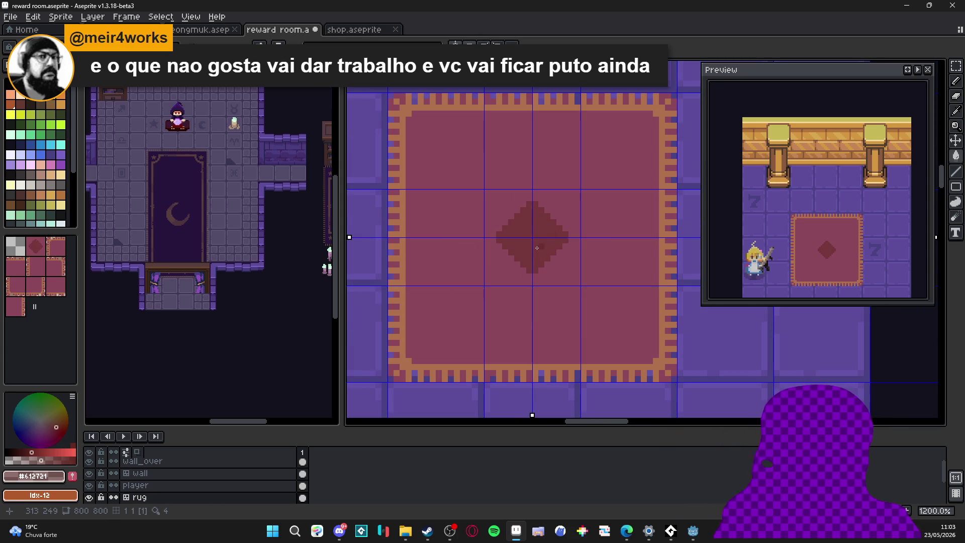
{"action": "scroll", "coordinate": [572, 276], "scroll_direction": "up", "scroll_amount": 1}
{"action": "left_click", "coordinate": [573, 267], "text": "alt"}
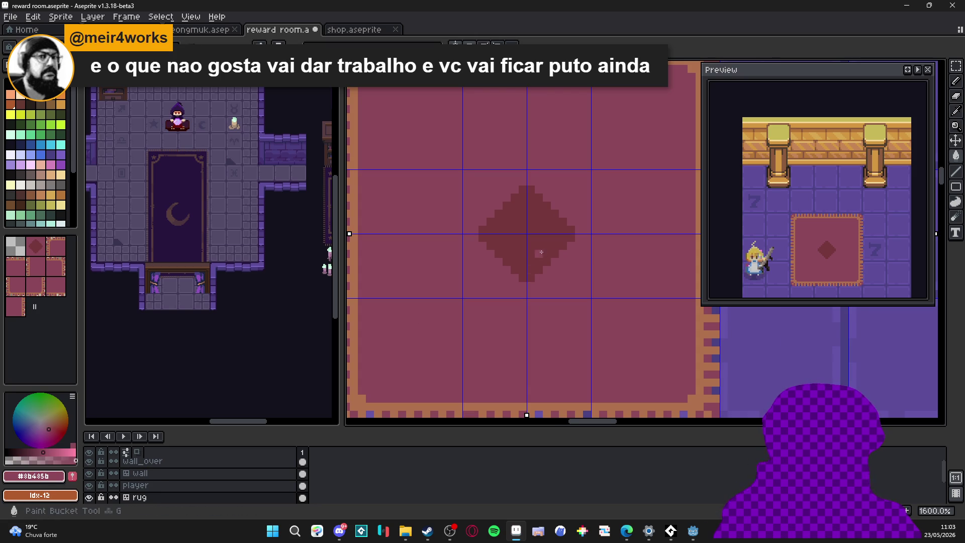
{"action": "left_click_drag", "start_coordinate": [40, 460], "coordinate": [45, 455]}
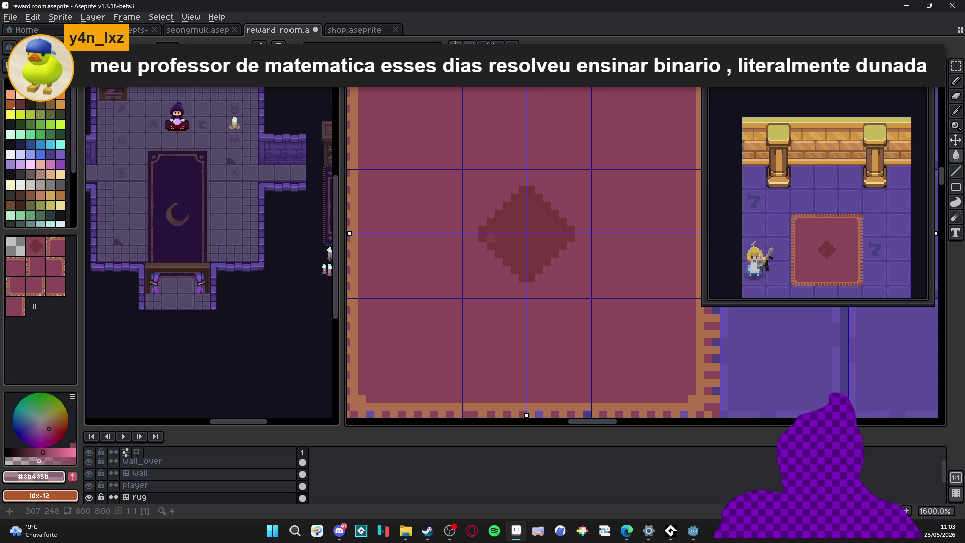
{"action": "left_click", "coordinate": [517, 233]}
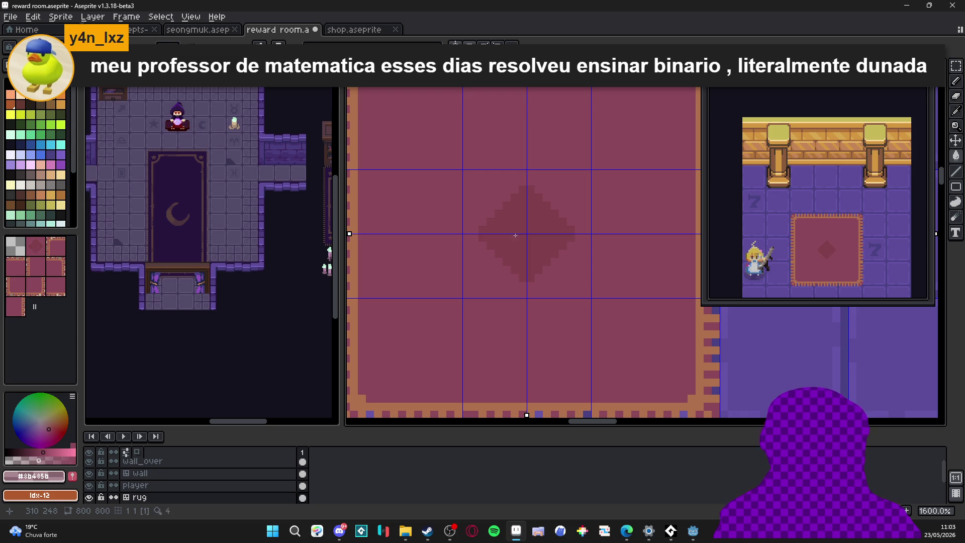
Hide the tile numbers and try, then undo, extra pixels on the diamond
{"action": "key", "text": "Tab"}
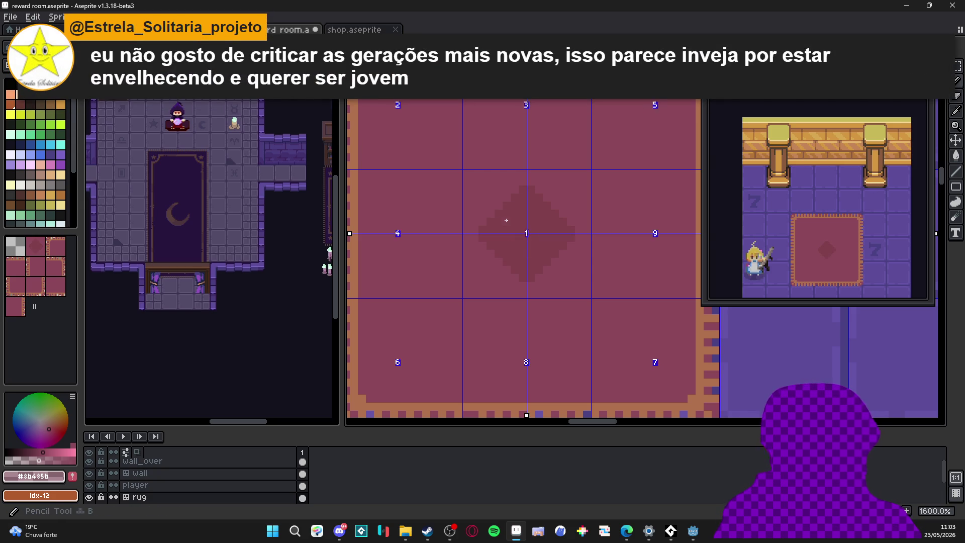
{"action": "scroll", "coordinate": [507, 226], "scroll_direction": "down", "scroll_amount": 3}
{"action": "scroll", "coordinate": [505, 226], "scroll_direction": "up", "scroll_amount": 1}
{"action": "key", "text": "g"}
{"action": "scroll", "coordinate": [506, 226], "scroll_direction": "up", "scroll_amount": 5}
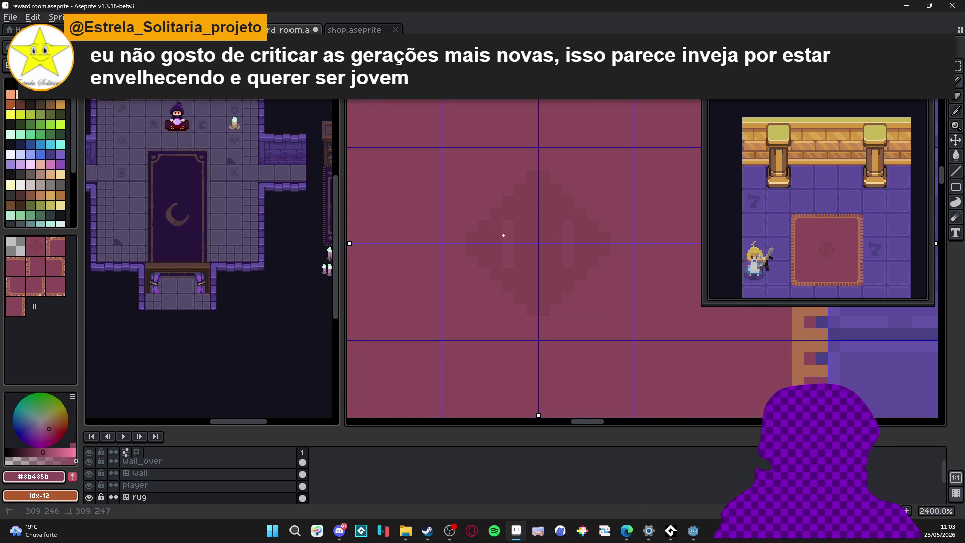
{"action": "key", "text": "ctrl+z"}
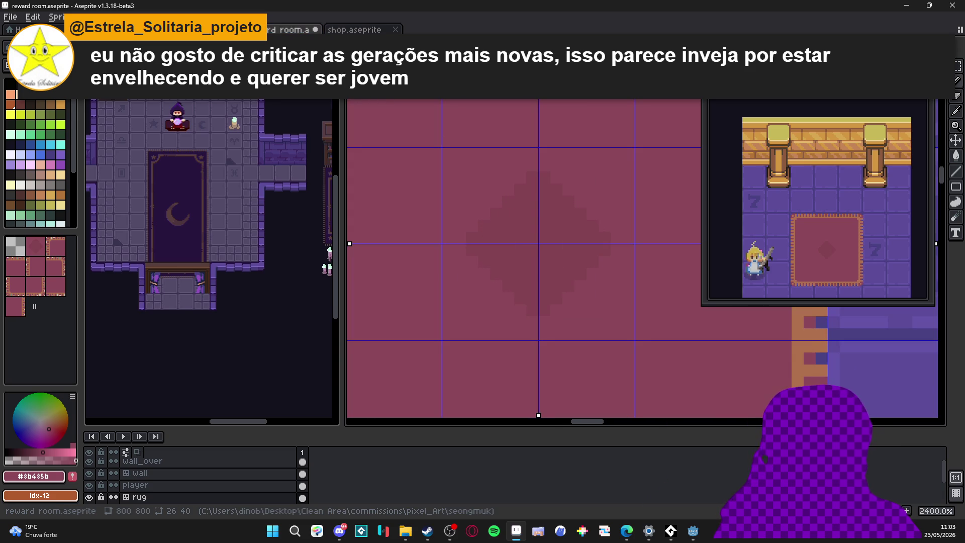
{"action": "key", "text": "b"}
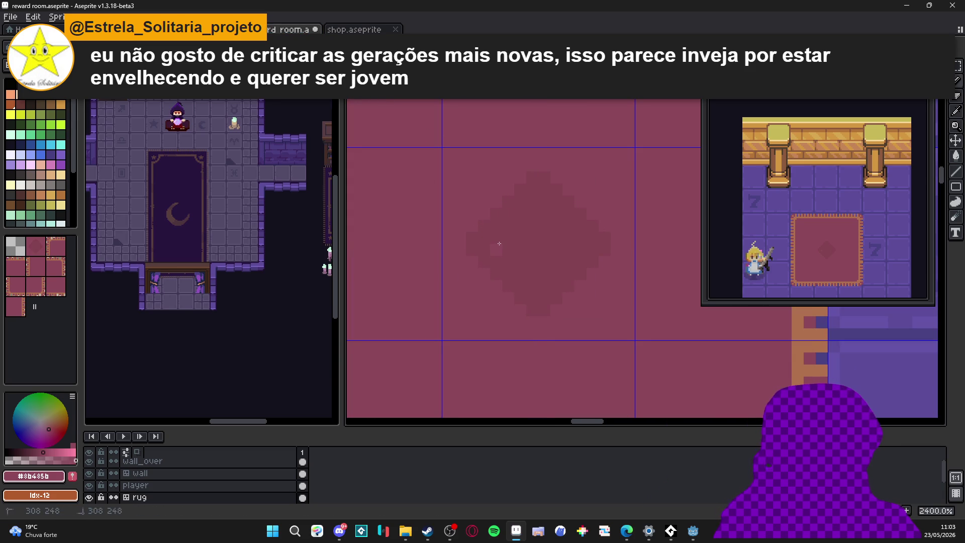
{"action": "left_click", "coordinate": [520, 232]}
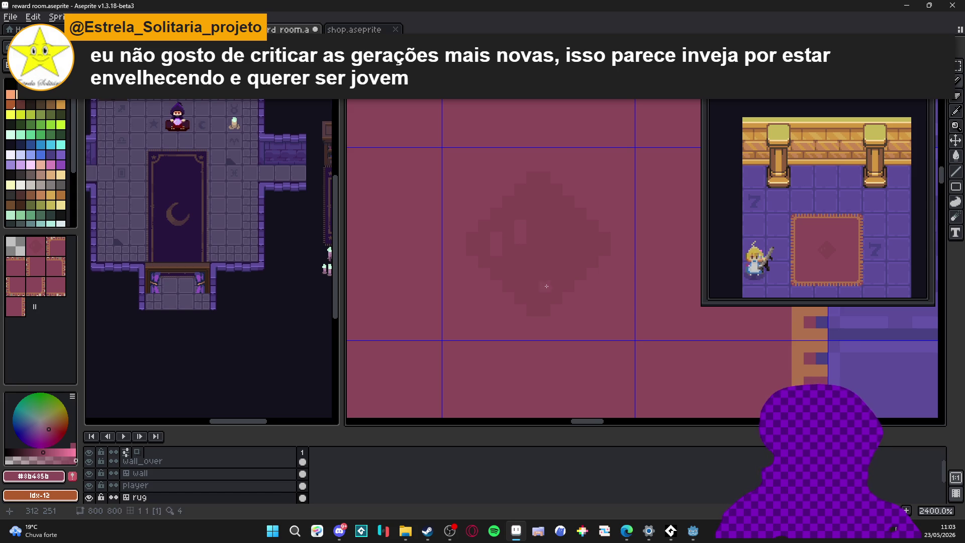
{"action": "scroll", "coordinate": [557, 277], "scroll_direction": "down", "scroll_amount": 5}
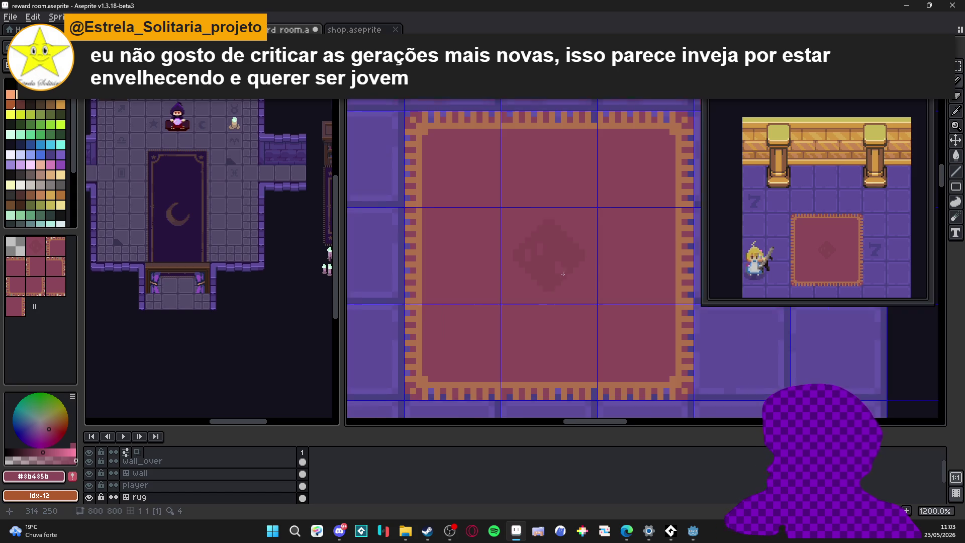
{"action": "scroll", "coordinate": [564, 256], "scroll_direction": "up", "scroll_amount": 3}
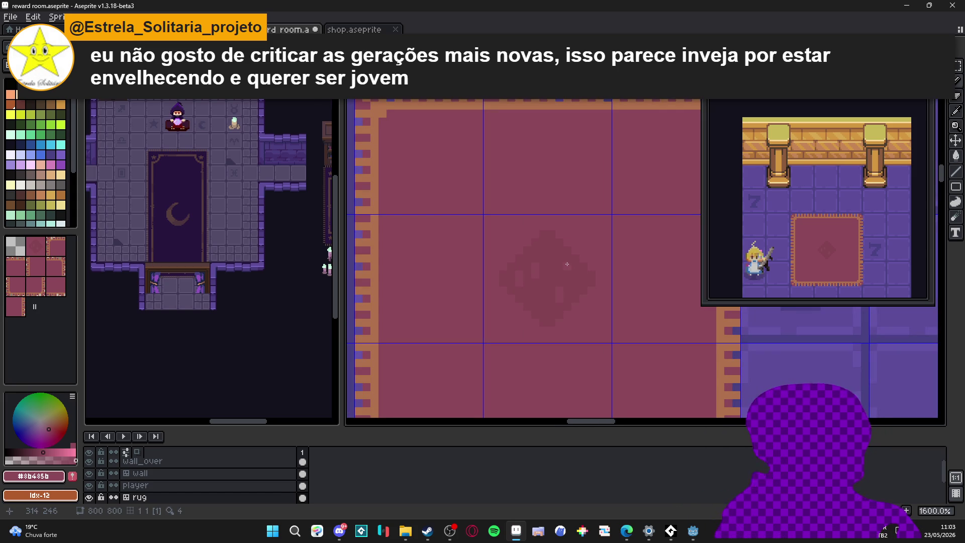
{"action": "scroll", "coordinate": [565, 276], "scroll_direction": "down", "scroll_amount": 1}
{"action": "key", "text": "ctrl+z"}
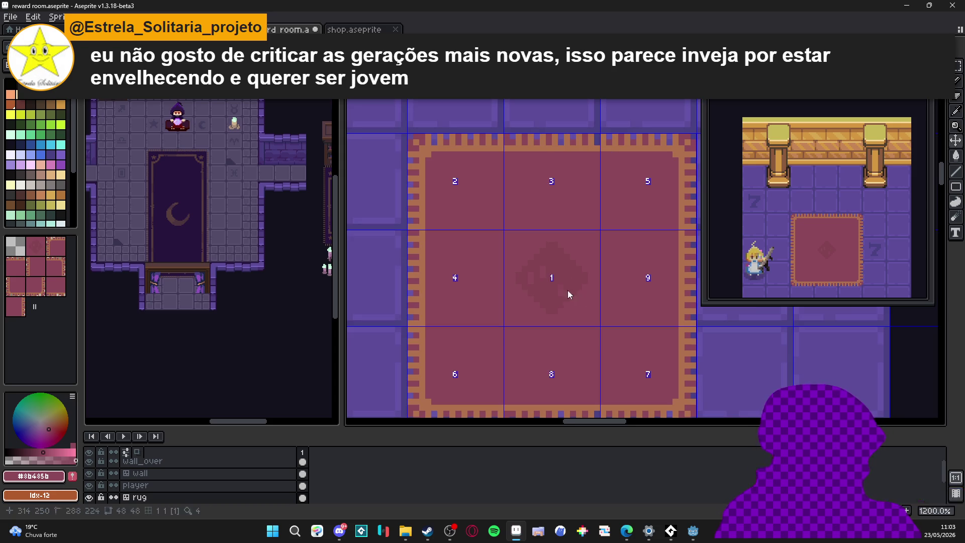
Try nudging the centre diamond with the Move Tool, then undo it
{"action": "key", "text": "v"}
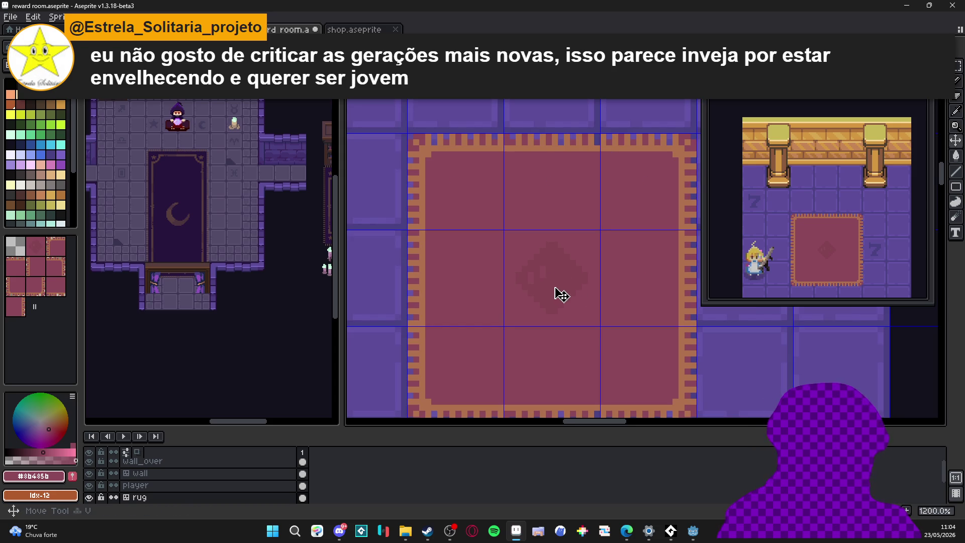
{"action": "left_click_drag", "start_coordinate": [554, 284], "coordinate": [557, 273]}
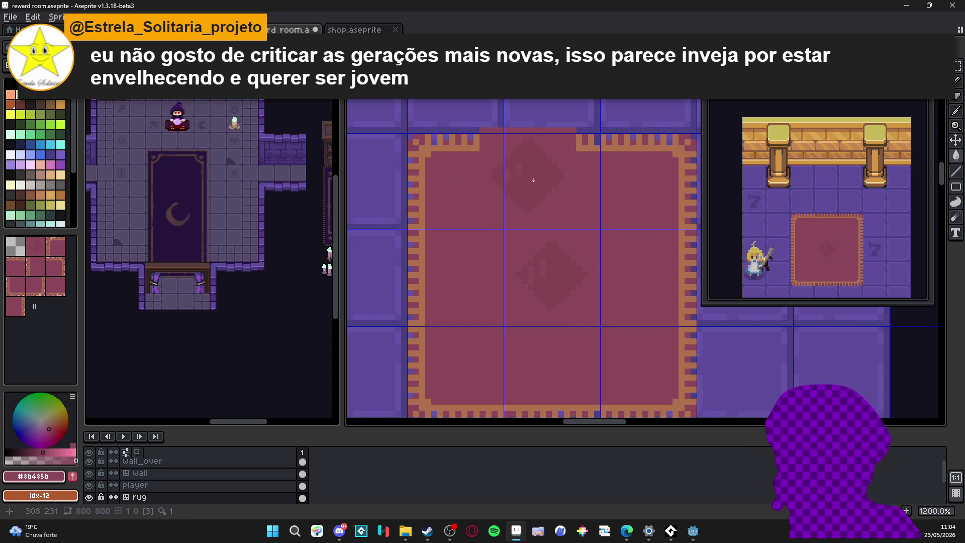
{"action": "key", "text": "ctrl+z"}
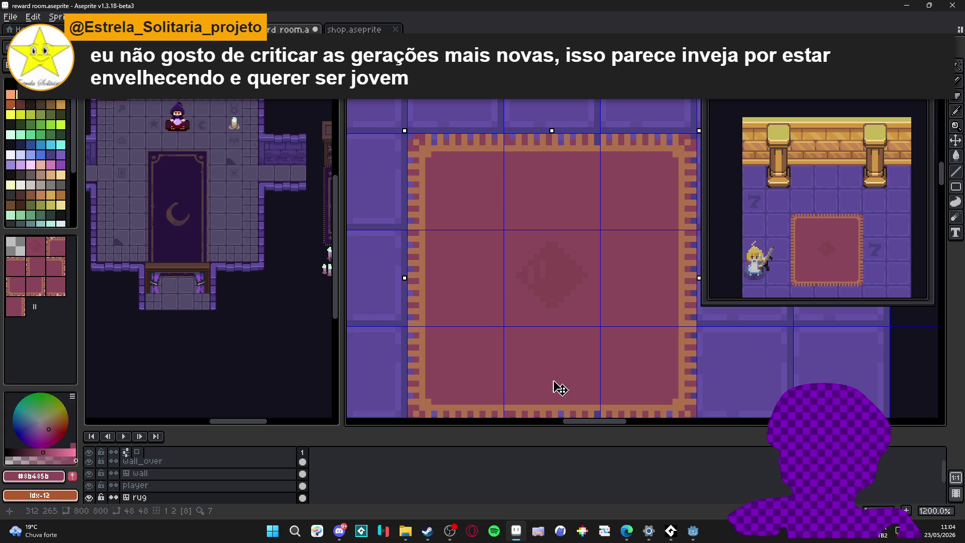
Stamp diamond tiles into the rug's lower-middle, lower-right and middle-right cells, undoing the last
{"action": "left_click", "coordinate": [558, 388]}
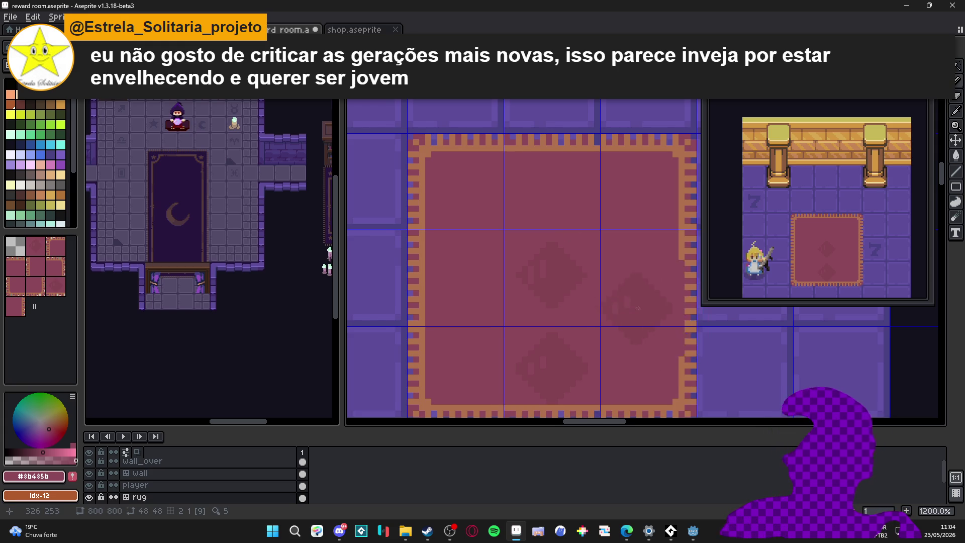
{"action": "left_click", "coordinate": [633, 370]}
{"action": "left_click_drag", "start_coordinate": [620, 366], "coordinate": [565, 329]}
{"action": "left_click", "coordinate": [564, 329]}
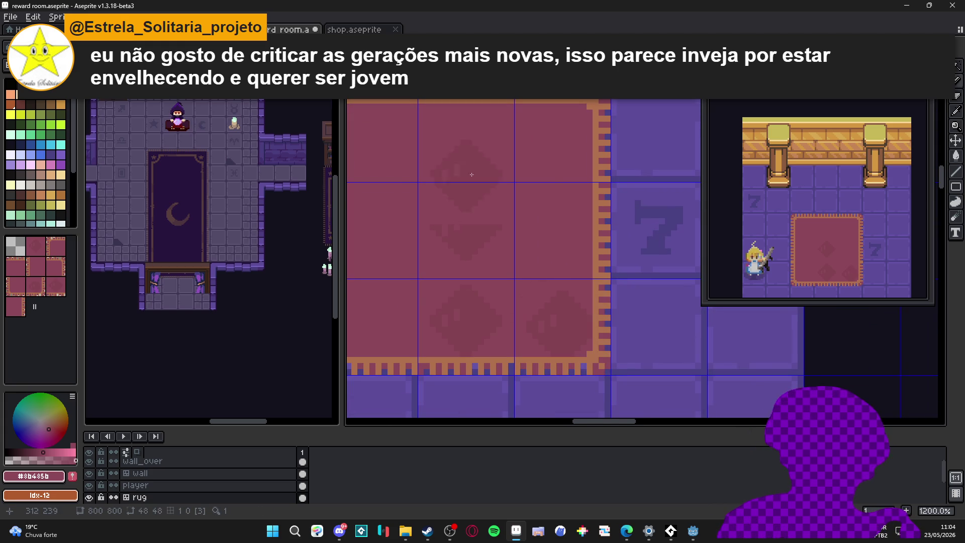
{"action": "left_click", "coordinate": [564, 233]}
{"action": "scroll", "coordinate": [563, 233], "scroll_direction": "up", "scroll_amount": 3}
{"action": "left_click", "coordinate": [562, 216]}
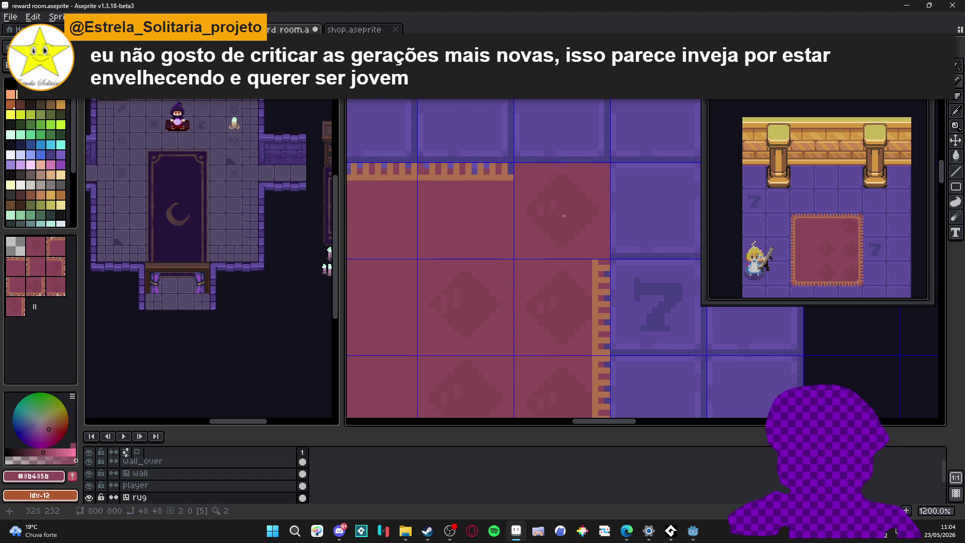
{"action": "scroll", "coordinate": [499, 213], "scroll_direction": "down", "scroll_amount": 2}
{"action": "scroll", "coordinate": [602, 330], "scroll_direction": "up", "scroll_amount": 1}
{"action": "key", "text": "ctrl+z"}
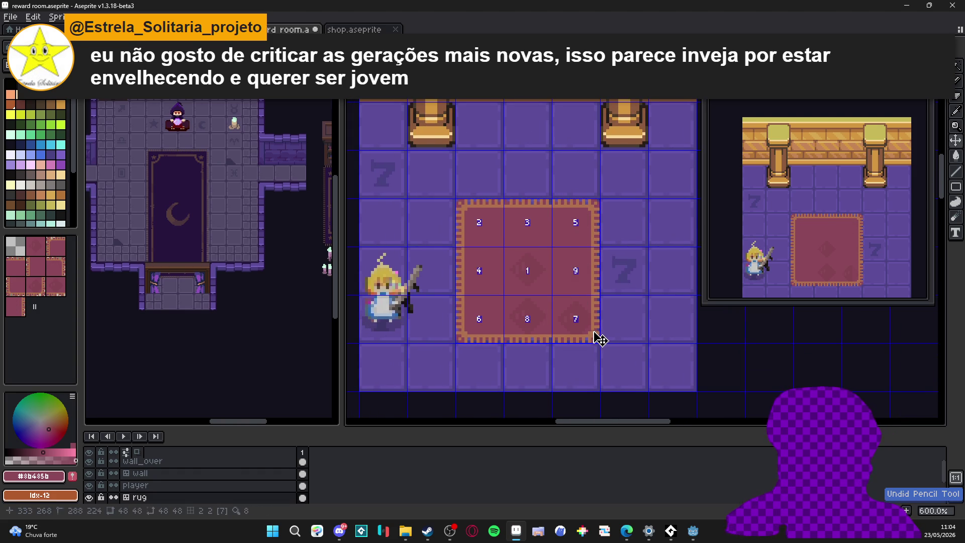
Paste a duplicate diamond beside the original, then undo it
{"action": "scroll", "coordinate": [552, 292], "scroll_direction": "up", "scroll_amount": 1}
{"action": "scroll", "coordinate": [552, 289], "scroll_direction": "up", "scroll_amount": 4}
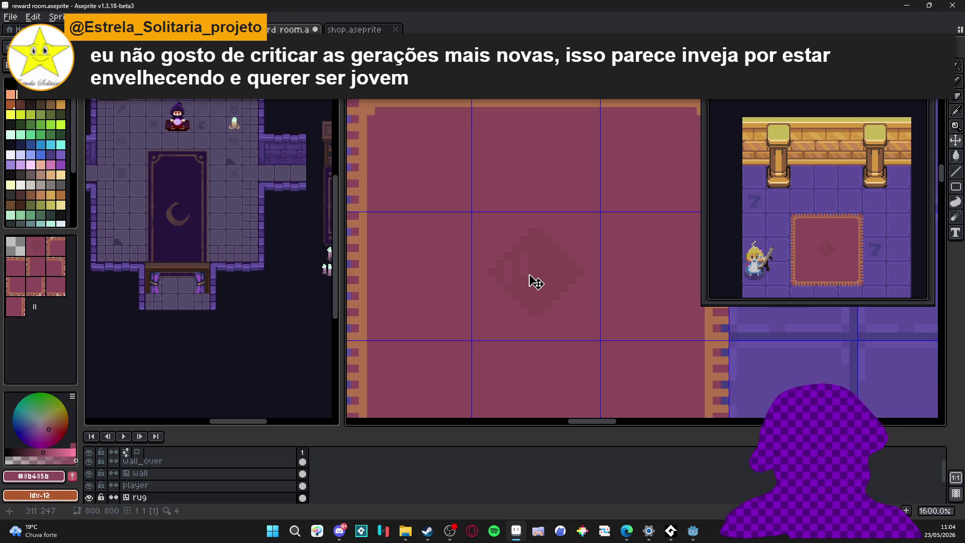
{"action": "scroll", "coordinate": [534, 279], "scroll_direction": "up", "scroll_amount": 3}
{"action": "scroll", "coordinate": [507, 271], "scroll_direction": "down", "scroll_amount": 6}
{"action": "scroll", "coordinate": [505, 279], "scroll_direction": "up", "scroll_amount": 4}
{"action": "key", "text": "w"}
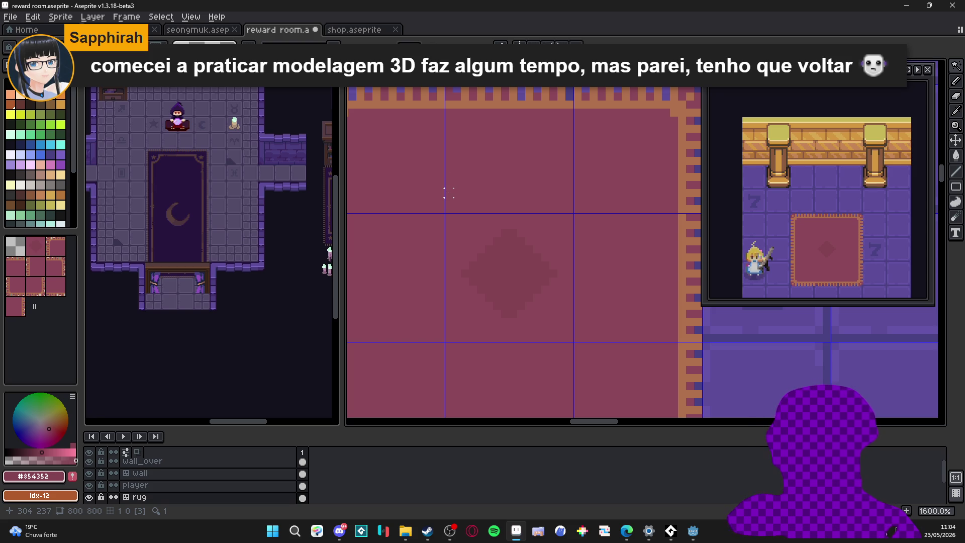
{"action": "key", "text": "ctrl+v"}
{"action": "left_click_drag", "start_coordinate": [508, 275], "coordinate": [607, 279]}
{"action": "key", "text": "Return"}
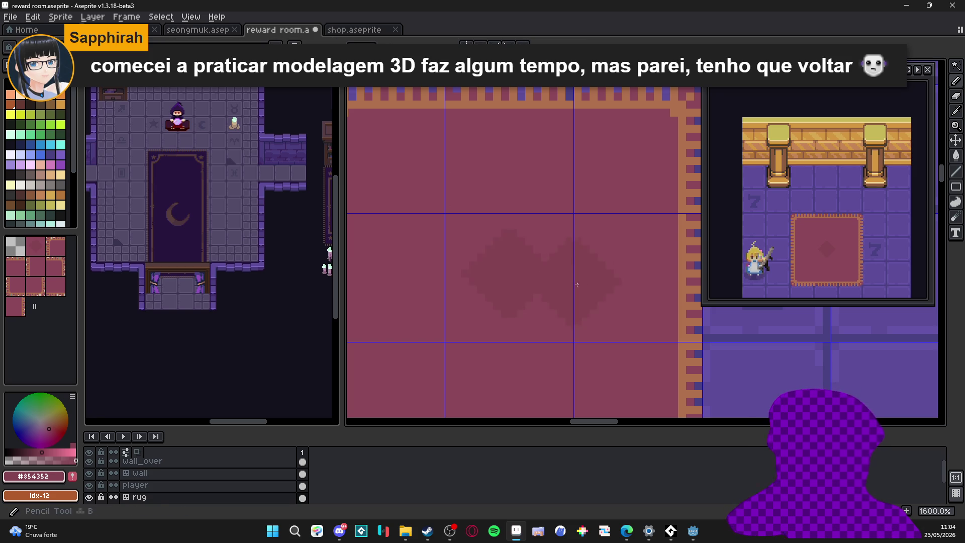
{"action": "key", "text": "ctrl+z"}
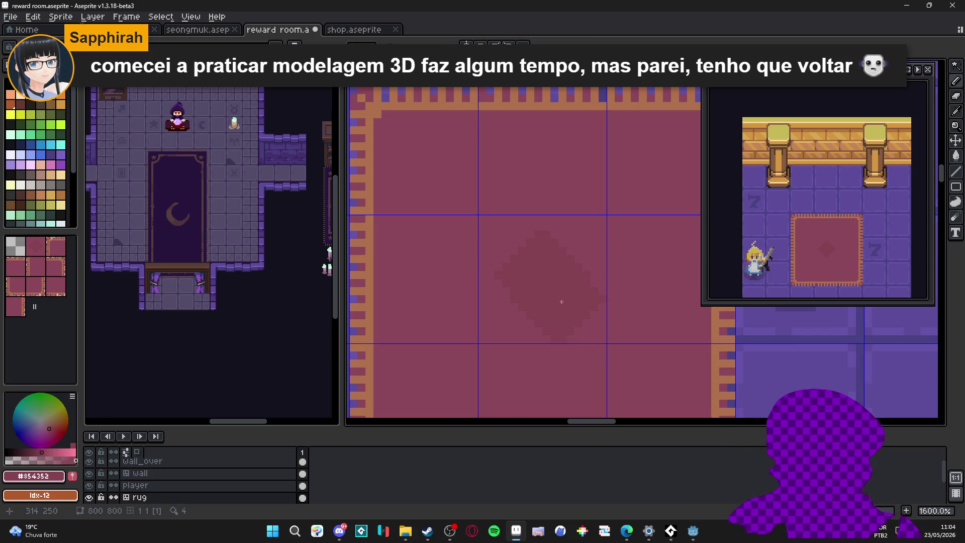
Paint over most of the centre diamond in the rug red, leaving a dark diagonal strip
{"action": "left_click_drag", "start_coordinate": [577, 317], "coordinate": [538, 285]}
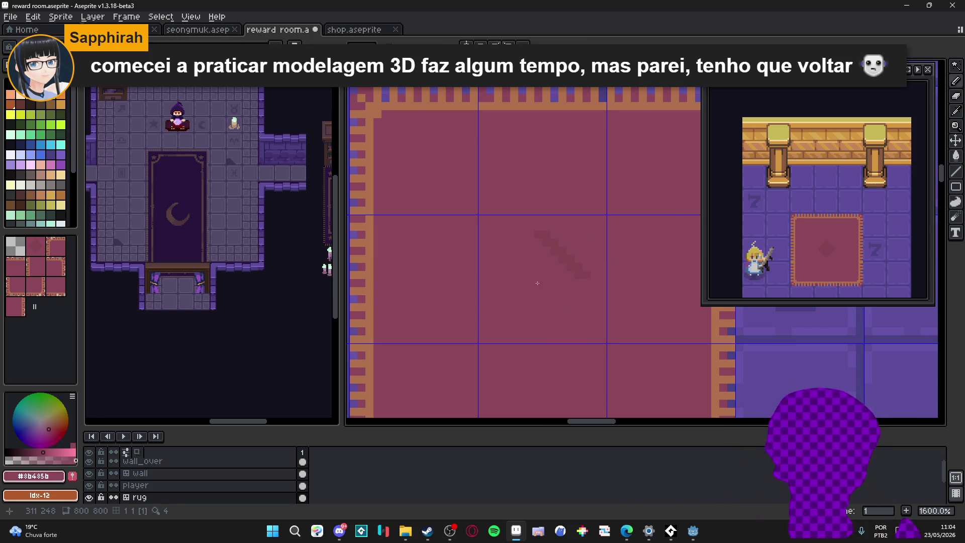
{"action": "right_click", "coordinate": [552, 274], "text": "alt"}
{"action": "scroll", "coordinate": [548, 281], "scroll_direction": "down", "scroll_amount": 1}
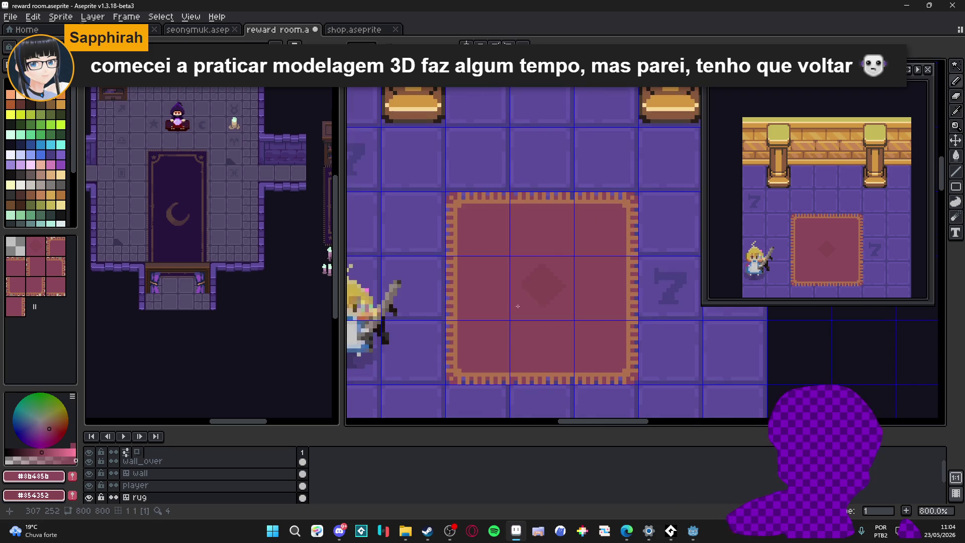
Stamp a solid red diamond tile on the floor above the rug
{"action": "left_click", "coordinate": [546, 282], "text": "alt"}
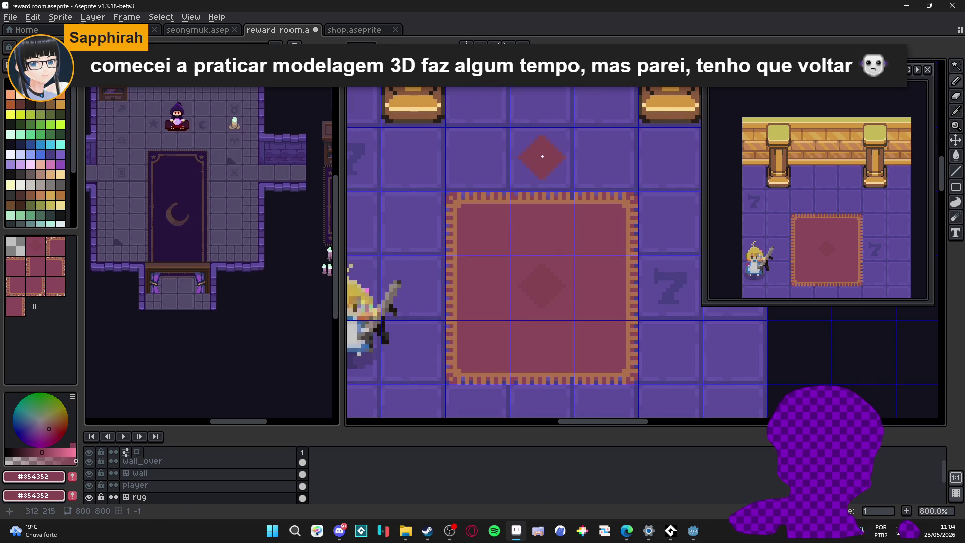
{"action": "left_click", "coordinate": [542, 156]}
{"action": "left_click", "coordinate": [539, 285], "text": "alt"}
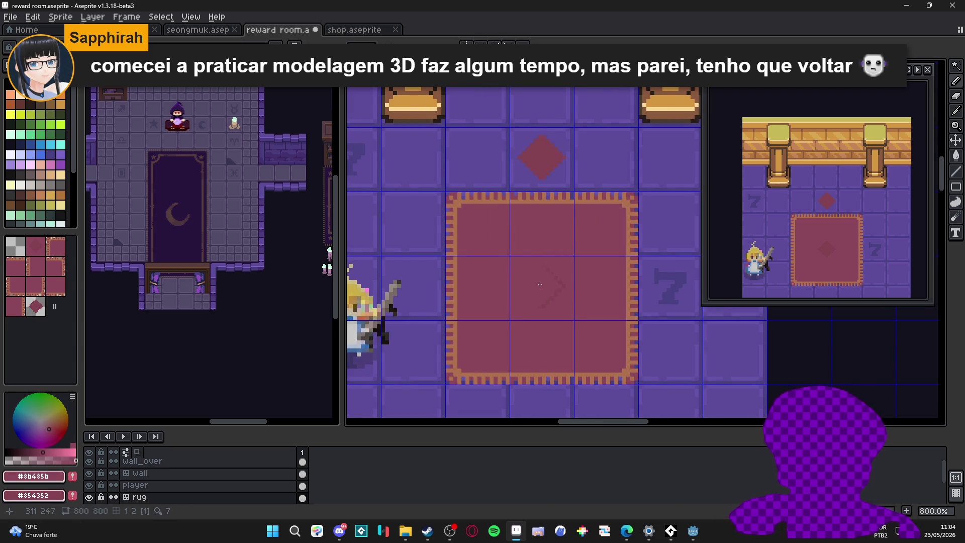
{"action": "left_click", "coordinate": [544, 155], "text": "alt"}
Flood-fill the whole rug with the repeating faint diamond tile pattern
{"action": "key", "text": "g"}
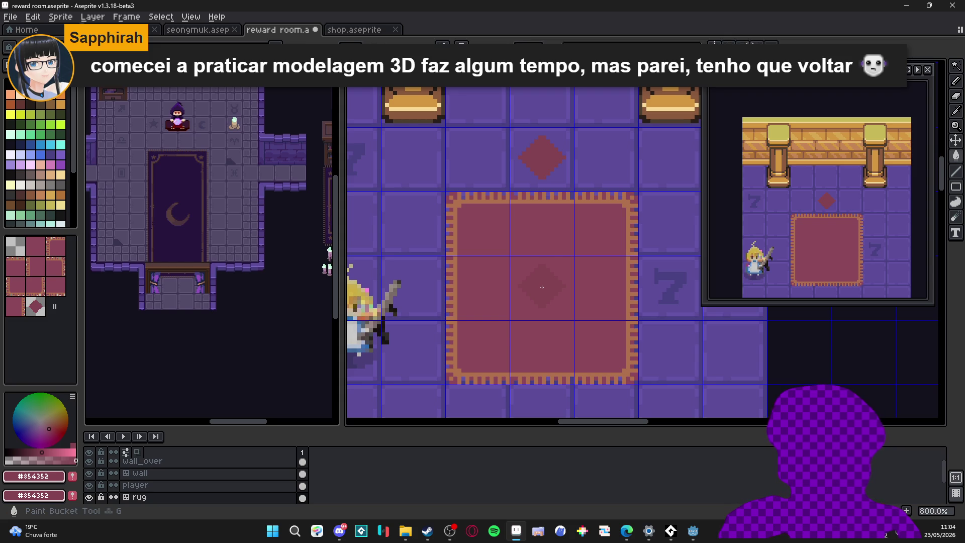
{"action": "left_click", "coordinate": [543, 287]}
{"action": "key", "text": "ctrl+z"}
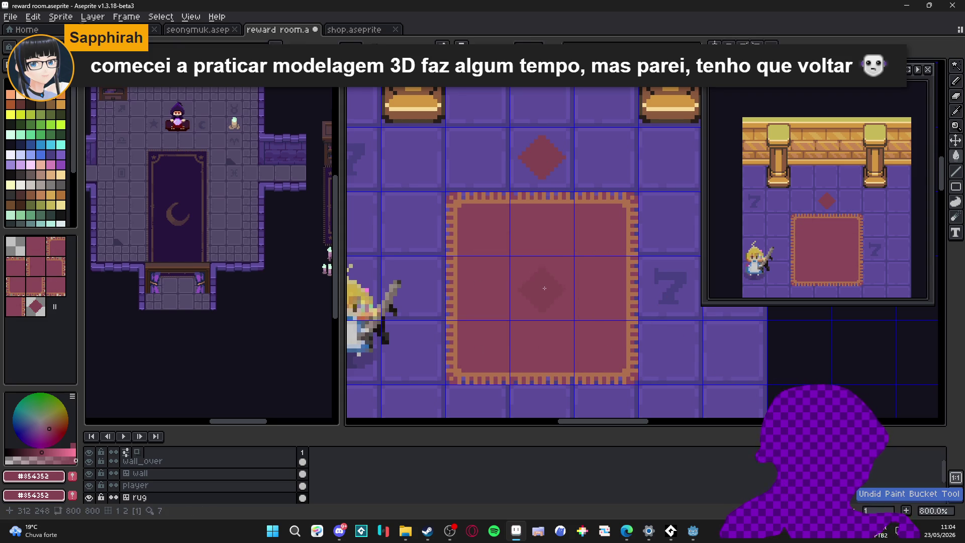
{"action": "key", "text": "ctrl+z"}
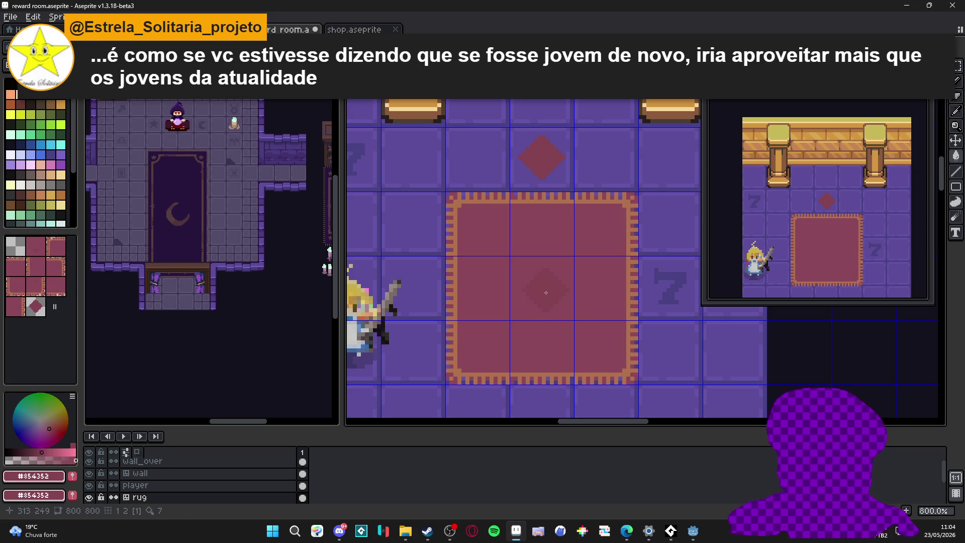
{"action": "key", "text": "g"}
{"action": "left_click", "coordinate": [544, 289]}
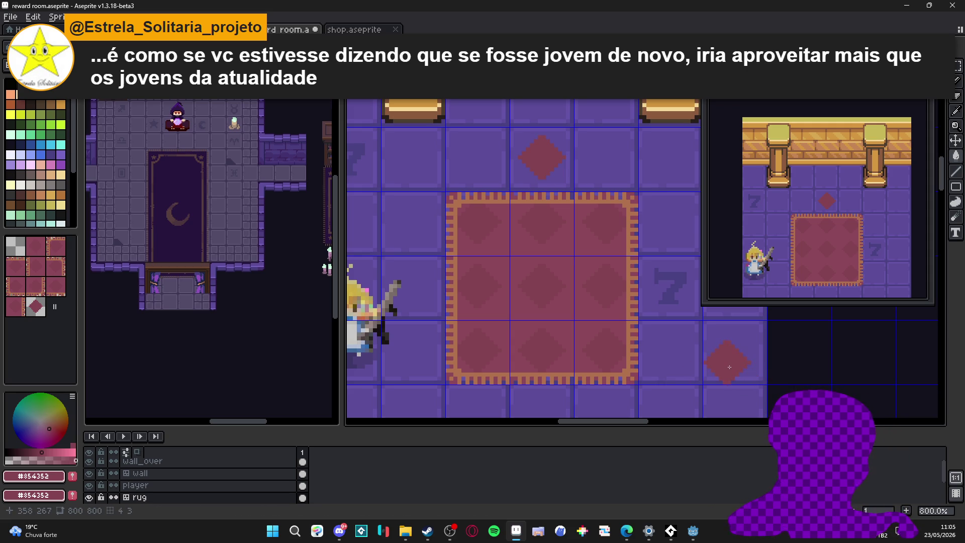
{"action": "left_click_drag", "start_coordinate": [528, 262], "coordinate": [504, 253]}
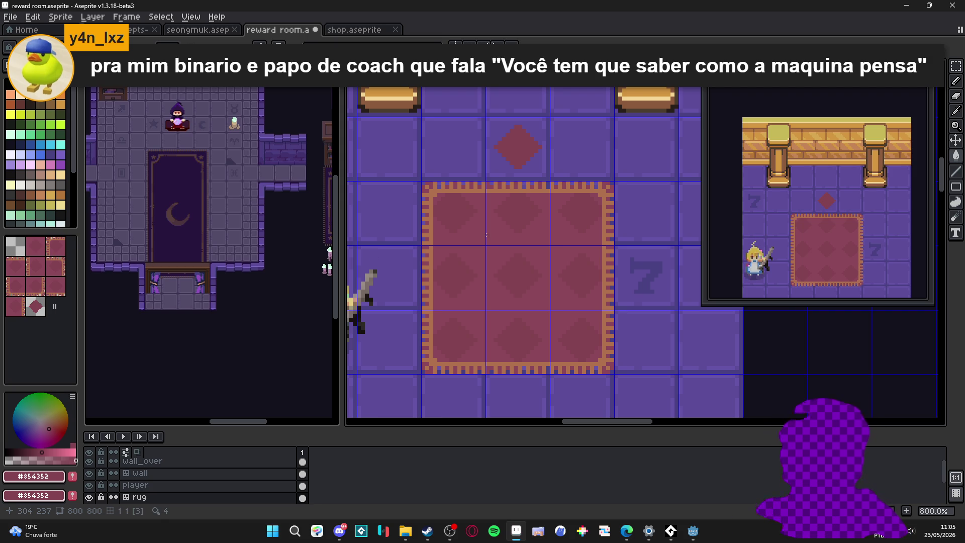
{"action": "scroll", "coordinate": [495, 238], "scroll_direction": "up", "scroll_amount": 5}
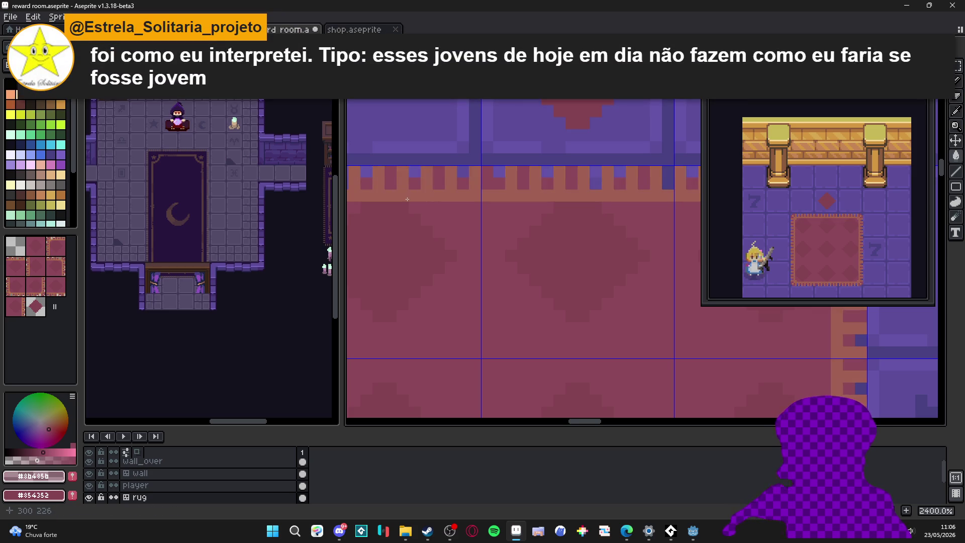
Darken a few pixels along the rug's top edge and pick a brownish red colour
{"action": "mouse_move", "coordinate": [405, 196]}
{"action": "left_mouse_down"}
{"action": "mouse_move", "coordinate": [443, 194]}
{"action": "mouse_move", "coordinate": [378, 194]}
{"action": "mouse_move", "coordinate": [379, 173]}
{"action": "left_mouse_up"}
{"action": "left_click", "coordinate": [438, 192], "text": "alt"}
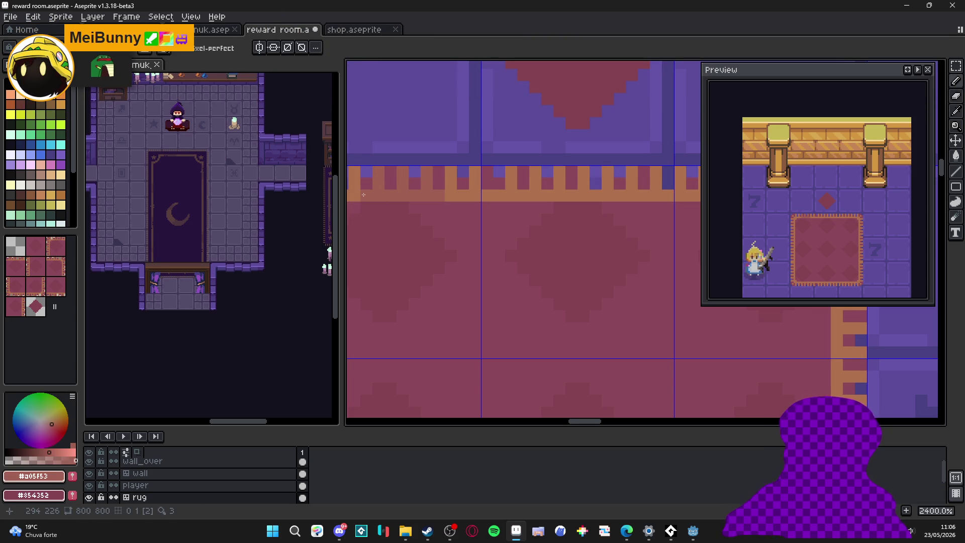
{"action": "scroll", "coordinate": [398, 214], "scroll_direction": "down", "scroll_amount": 3}
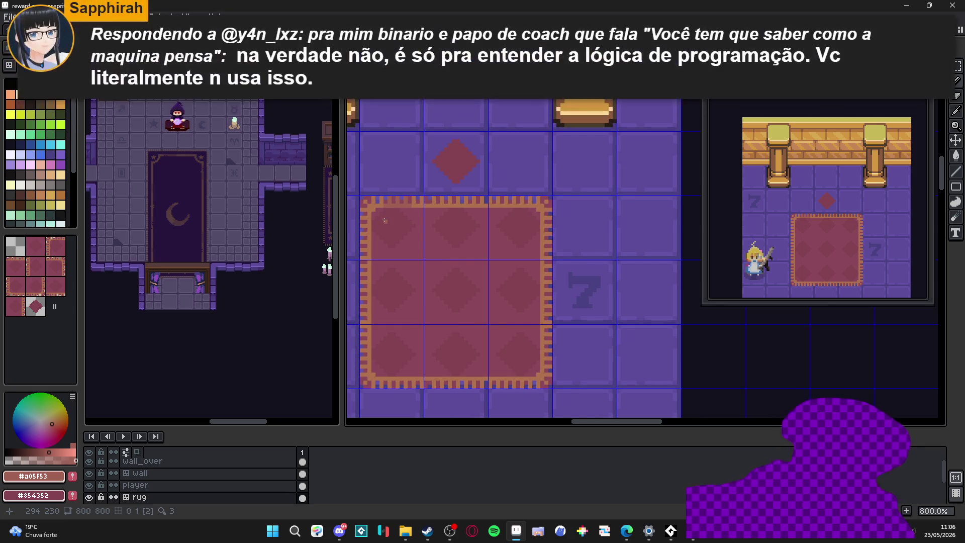
{"action": "scroll", "coordinate": [385, 220], "scroll_direction": "up", "scroll_amount": 3}
Touch up pixels on the rug's bottom edge, adding one just below it
{"action": "left_click_drag", "start_coordinate": [385, 221], "coordinate": [438, 240]}
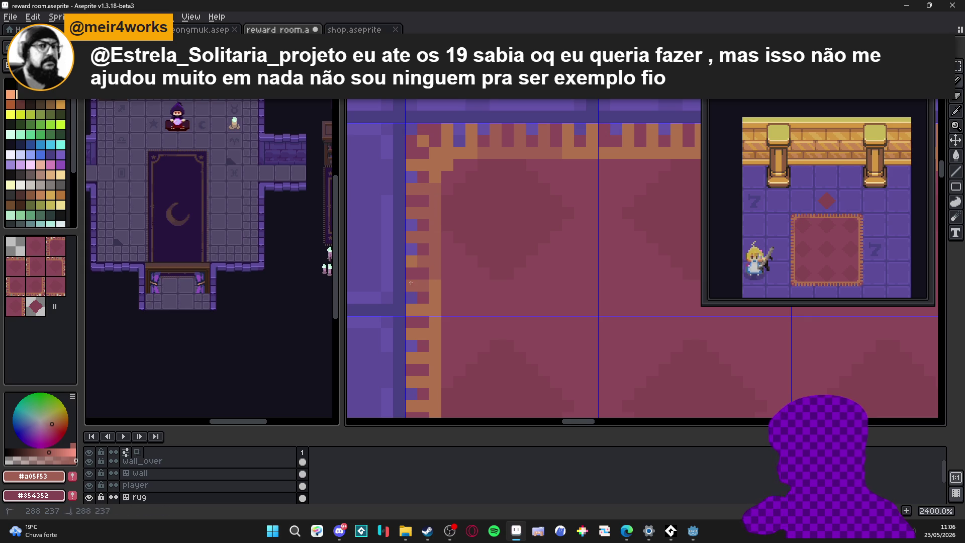
{"action": "scroll", "coordinate": [438, 285], "scroll_direction": "down", "scroll_amount": 3}
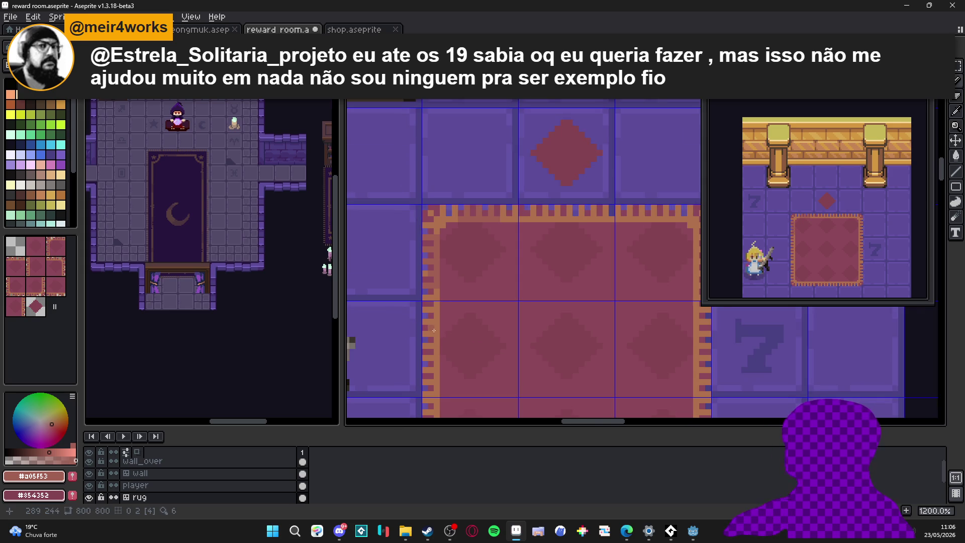
{"action": "scroll", "coordinate": [434, 330], "scroll_direction": "up", "scroll_amount": 3}
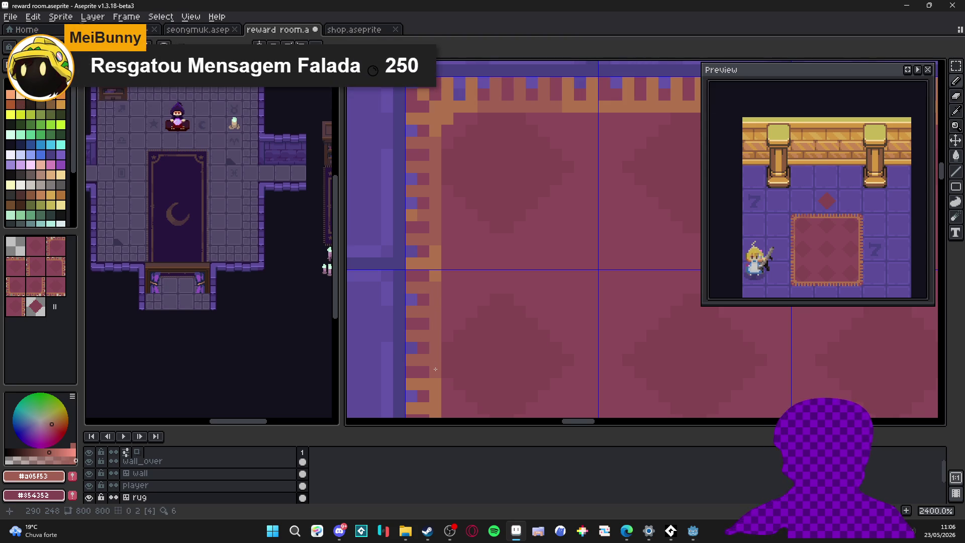
{"action": "scroll", "coordinate": [435, 368], "scroll_direction": "down", "scroll_amount": 4}
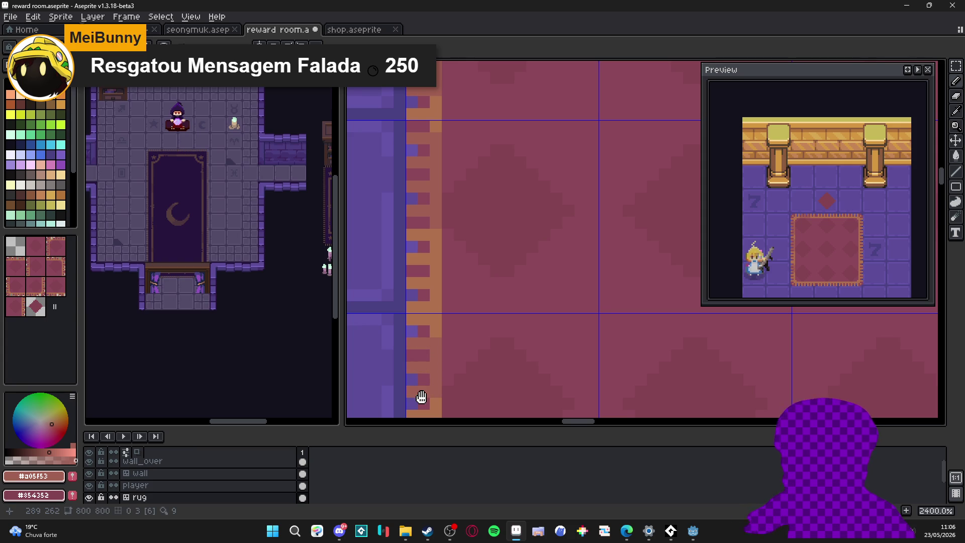
{"action": "scroll", "coordinate": [444, 331], "scroll_direction": "down", "scroll_amount": 2}
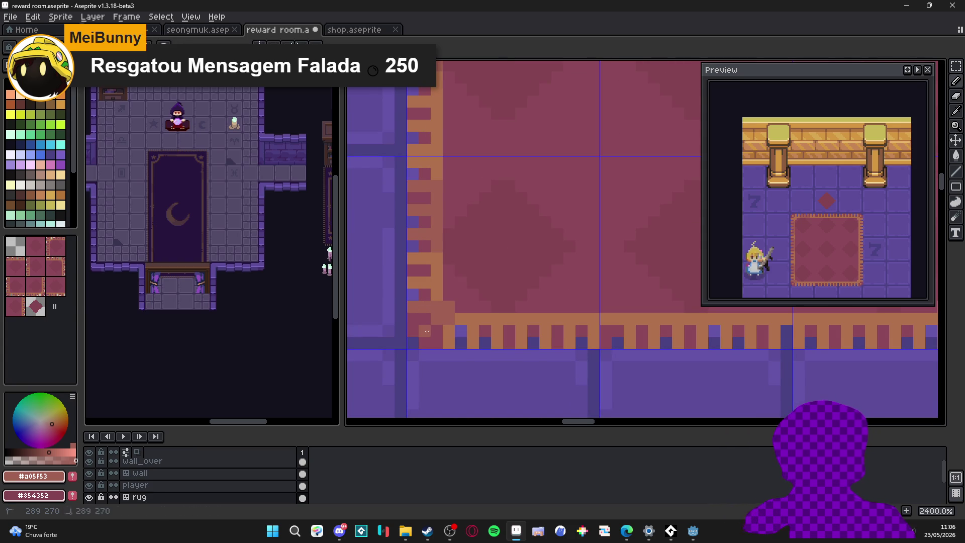
{"action": "left_click_drag", "start_coordinate": [473, 318], "coordinate": [470, 335]}
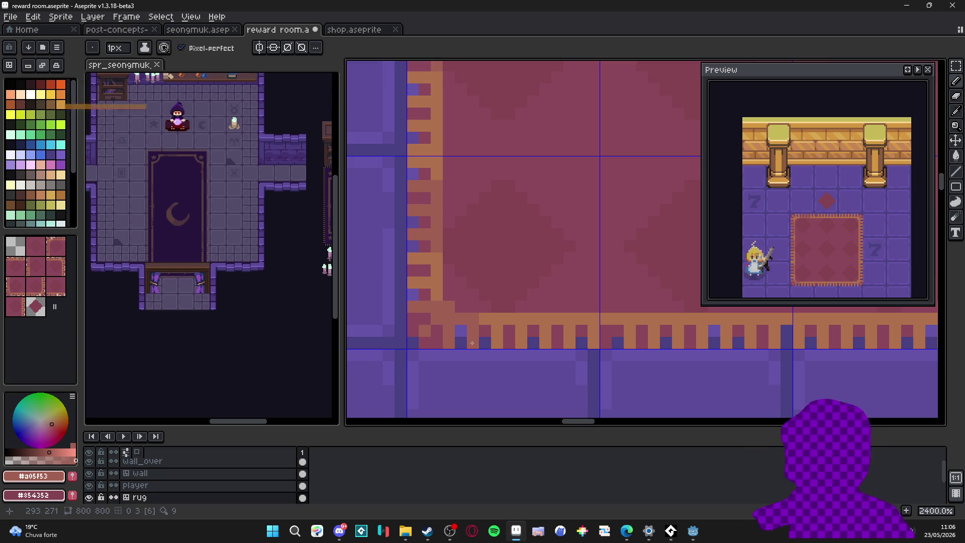
{"action": "left_click", "coordinate": [465, 351]}
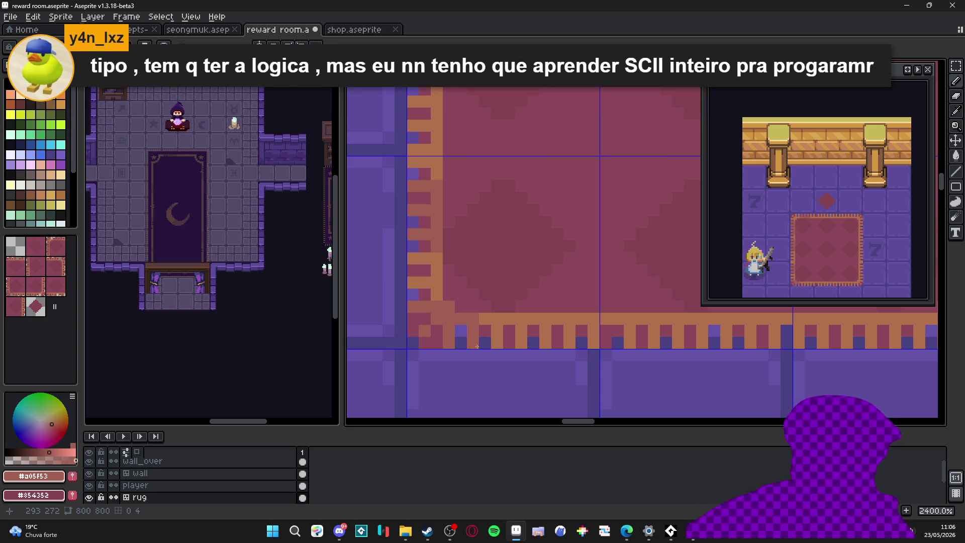
Darken pixels along the rug's bottom border toward its bottom-right corner
{"action": "scroll", "coordinate": [473, 342], "scroll_direction": "right", "scroll_amount": 3}
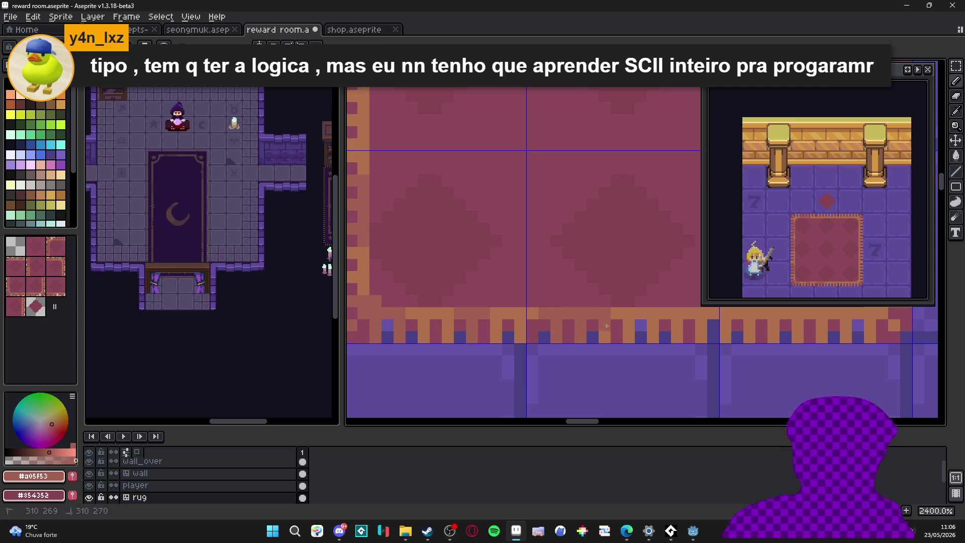
{"action": "scroll", "coordinate": [609, 317], "scroll_direction": "right", "scroll_amount": 3}
{"action": "mouse_move", "coordinate": [612, 322]}
{"action": "left_mouse_down"}
{"action": "mouse_move", "coordinate": [611, 335]}
{"action": "mouse_move", "coordinate": [523, 315]}
{"action": "left_mouse_up"}
{"action": "scroll", "coordinate": [523, 315], "scroll_direction": "right", "scroll_amount": 5}
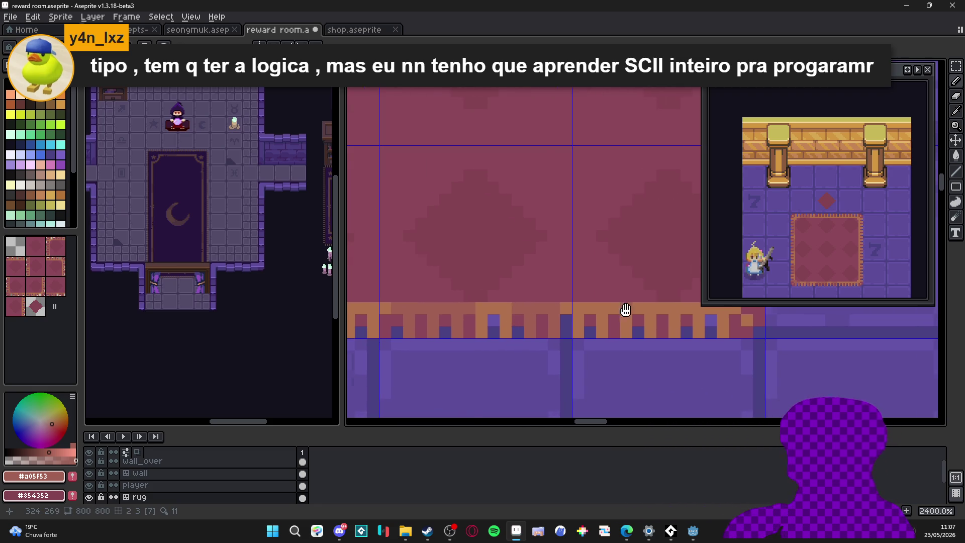
{"action": "left_click", "coordinate": [536, 313]}
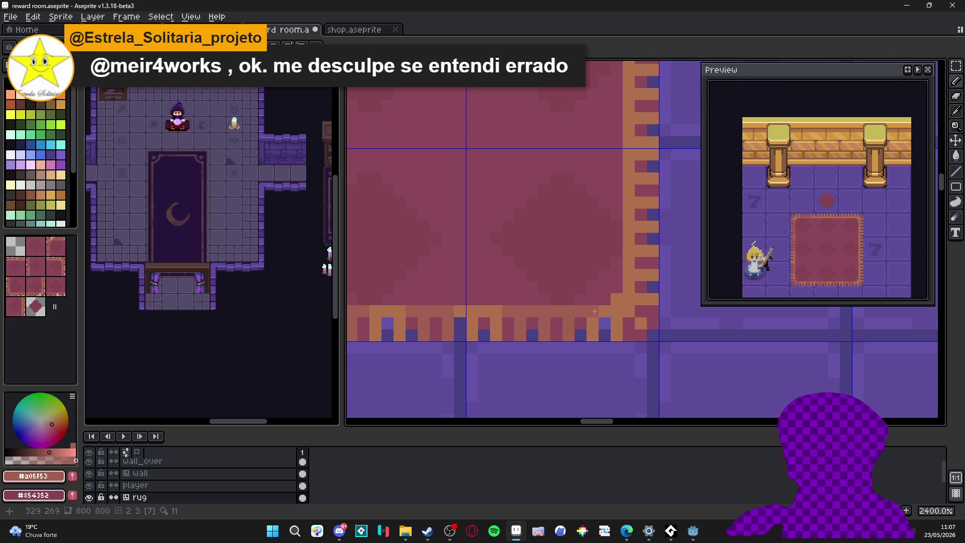
{"action": "scroll", "coordinate": [553, 322], "scroll_direction": "right", "scroll_amount": 4}
Follow the rug's right border up to its top edge and repaint the orange tooth rug red
{"action": "scroll", "coordinate": [553, 322], "scroll_direction": "up", "scroll_amount": 2}
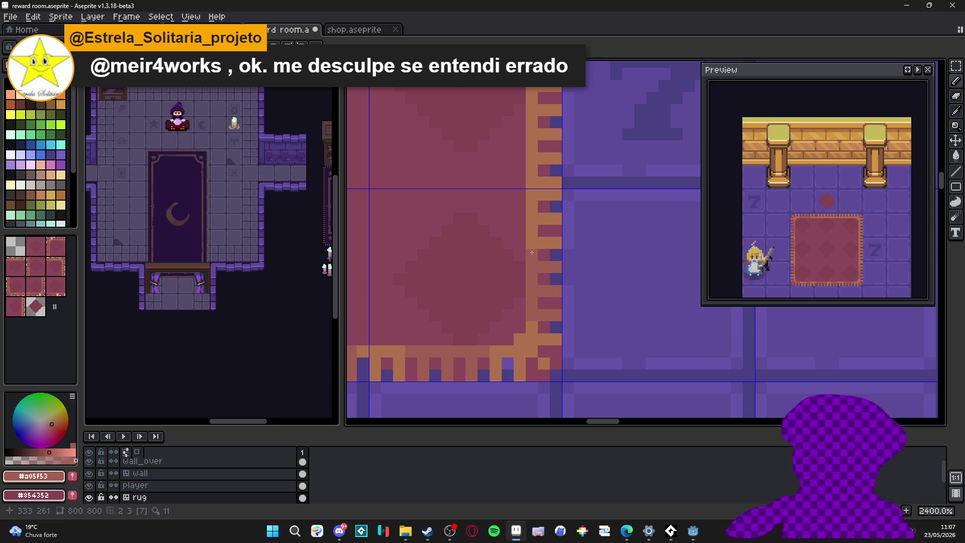
{"action": "scroll", "coordinate": [535, 254], "scroll_direction": "up", "scroll_amount": 3}
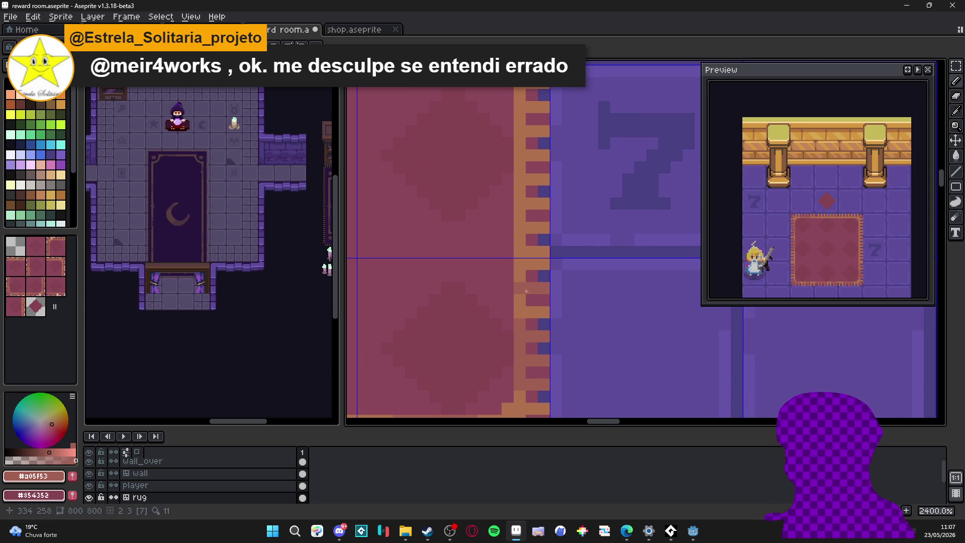
{"action": "scroll", "coordinate": [524, 289], "scroll_direction": "up", "scroll_amount": 3}
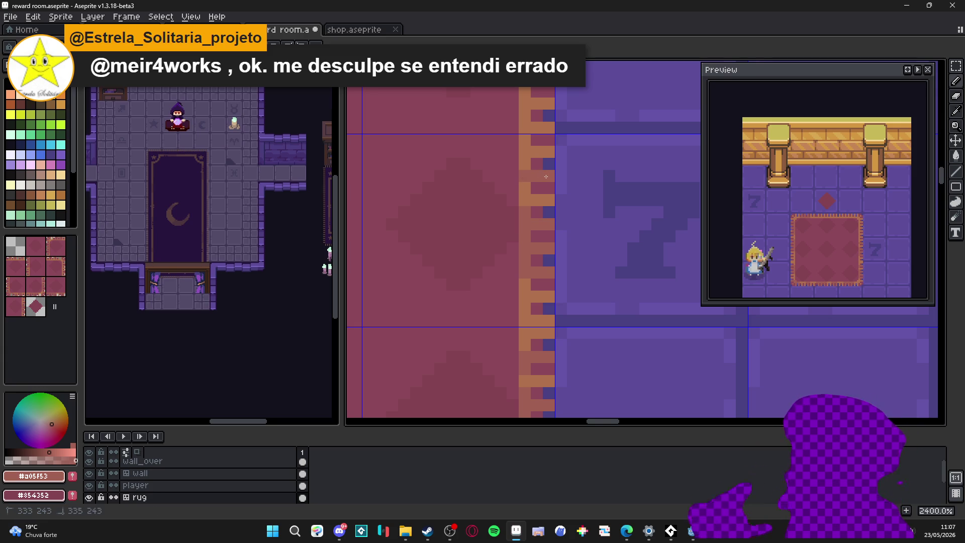
{"action": "scroll", "coordinate": [527, 188], "scroll_direction": "down", "scroll_amount": 5}
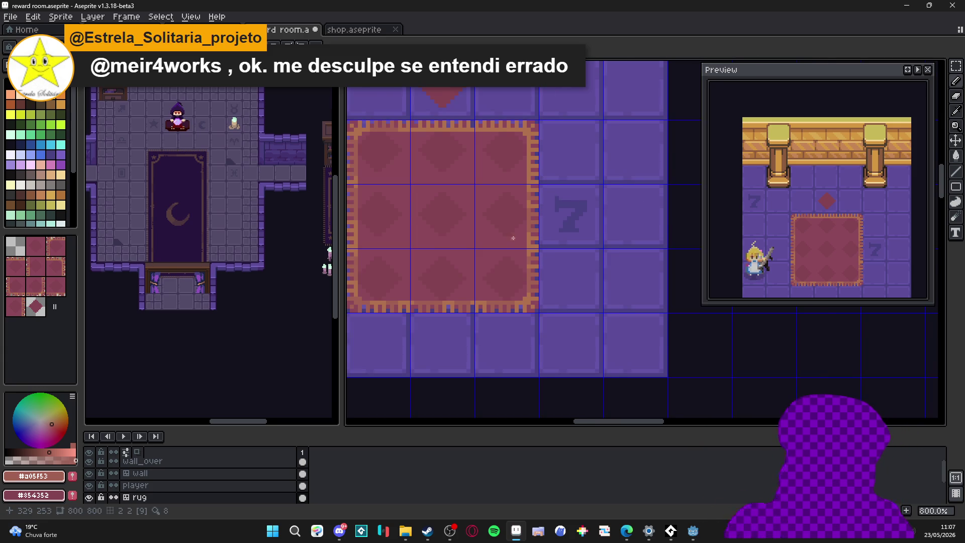
{"action": "scroll", "coordinate": [540, 165], "scroll_direction": "up", "scroll_amount": 5}
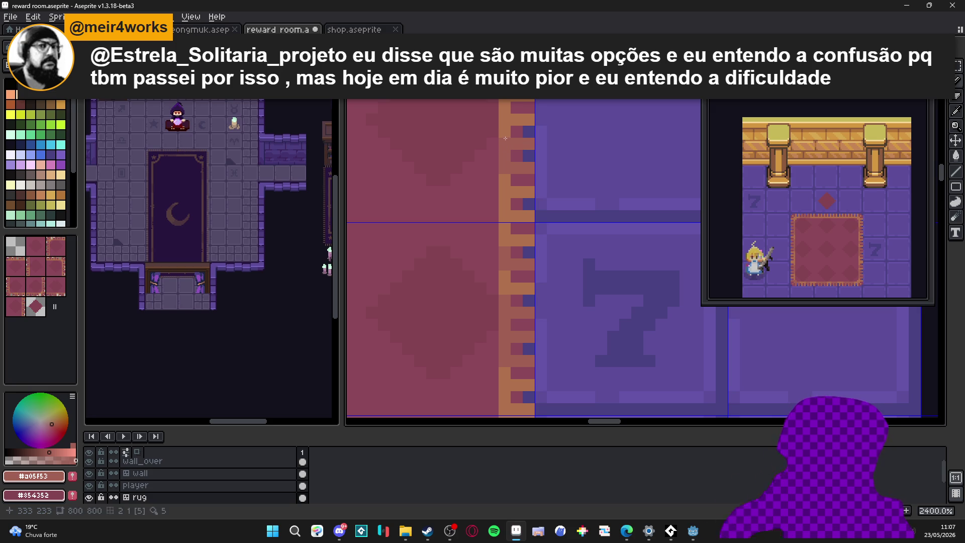
{"action": "left_click_drag", "start_coordinate": [502, 137], "coordinate": [522, 193]}
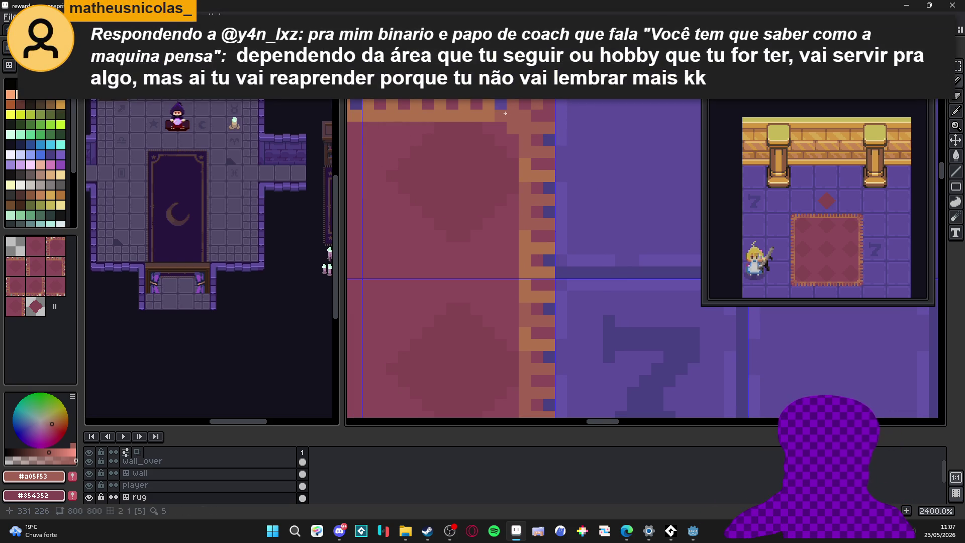
{"action": "left_click_drag", "start_coordinate": [464, 128], "coordinate": [513, 173]}
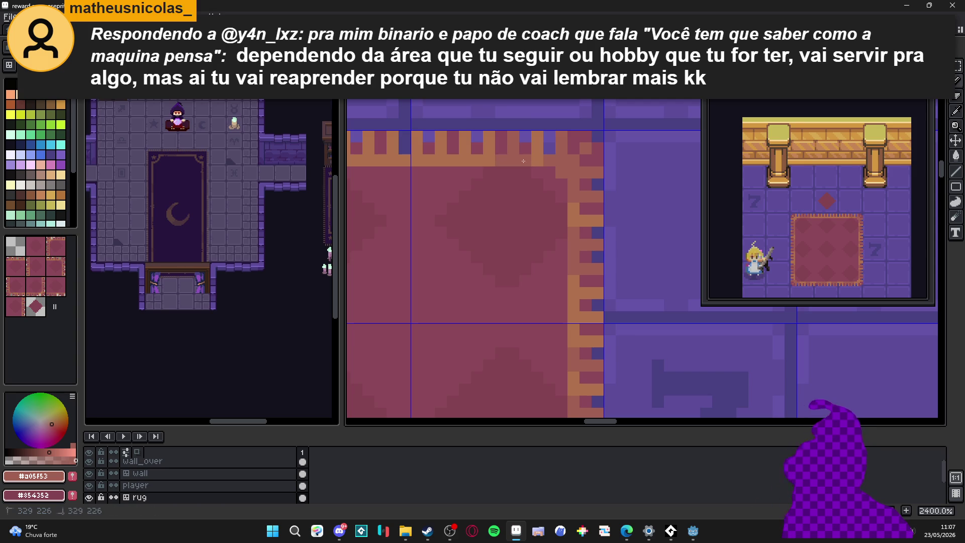
{"action": "left_click", "coordinate": [478, 159]}
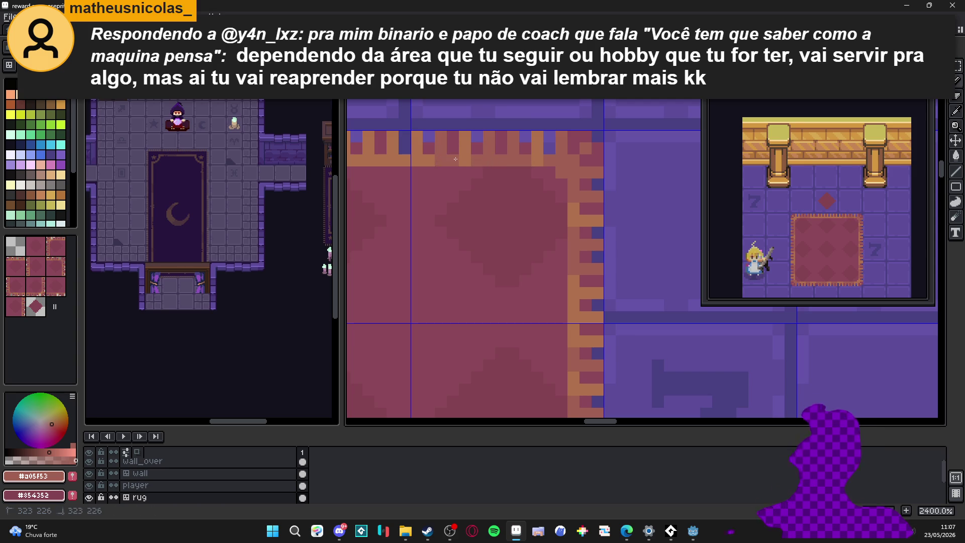
{"action": "scroll", "coordinate": [431, 173], "scroll_direction": "down", "scroll_amount": 5}
{"action": "scroll", "coordinate": [431, 174], "scroll_direction": "up", "scroll_amount": 5}
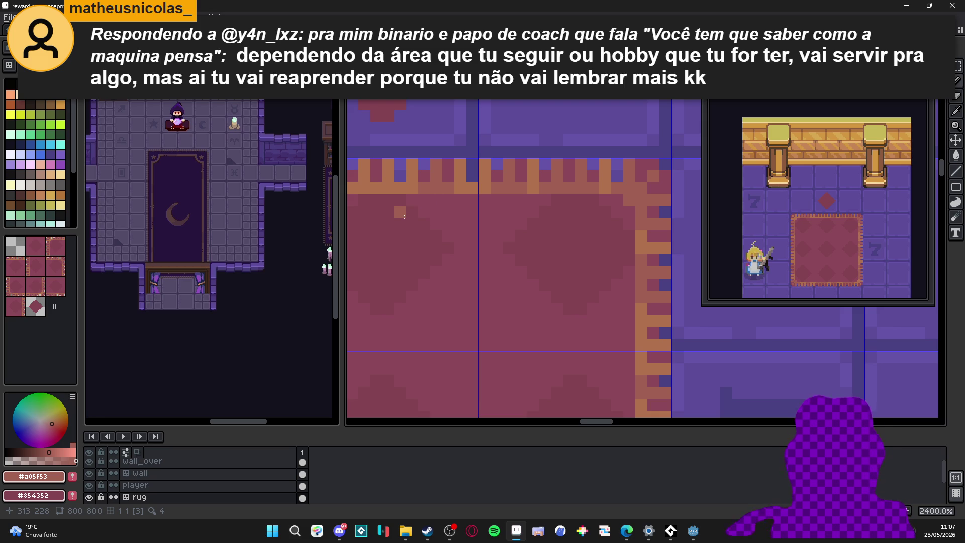
{"action": "mouse_move", "coordinate": [402, 204]}
{"action": "left_mouse_down"}
{"action": "mouse_move", "coordinate": [495, 247]}
{"action": "mouse_move", "coordinate": [577, 265]}
{"action": "left_mouse_up"}
{"action": "mouse_move", "coordinate": [539, 227]}
{"action": "left_mouse_down"}
{"action": "mouse_move", "coordinate": [539, 252]}
{"action": "mouse_move", "coordinate": [490, 240]}
{"action": "mouse_move", "coordinate": [502, 252]}
{"action": "mouse_move", "coordinate": [514, 252]}
{"action": "mouse_move", "coordinate": [510, 227]}
{"action": "left_mouse_up"}
{"action": "scroll", "coordinate": [510, 227], "scroll_direction": "down", "scroll_amount": 7}
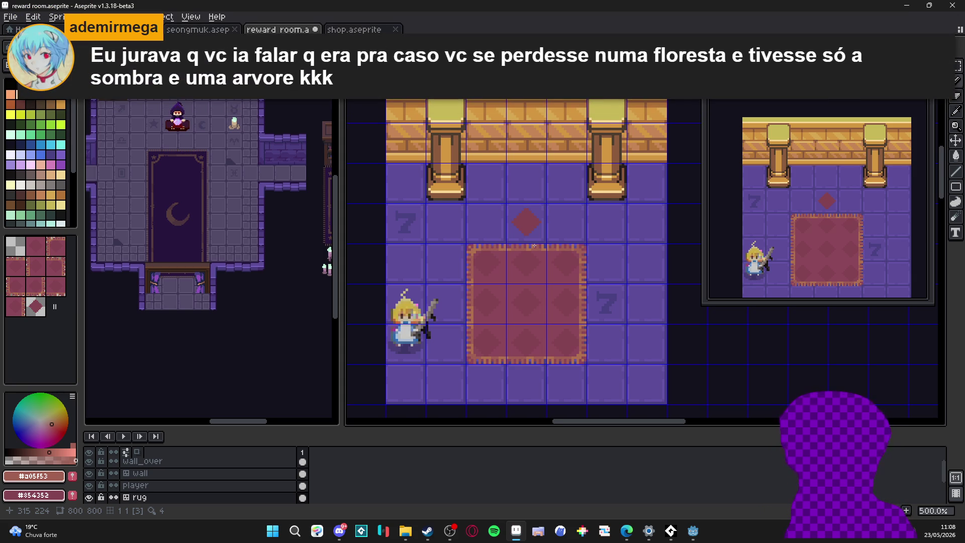
Select the red diamond tile above the rug and delete it
{"action": "scroll", "coordinate": [517, 296], "scroll_direction": "down", "scroll_amount": 1}
{"action": "left_click_drag", "start_coordinate": [518, 296], "coordinate": [516, 296]}
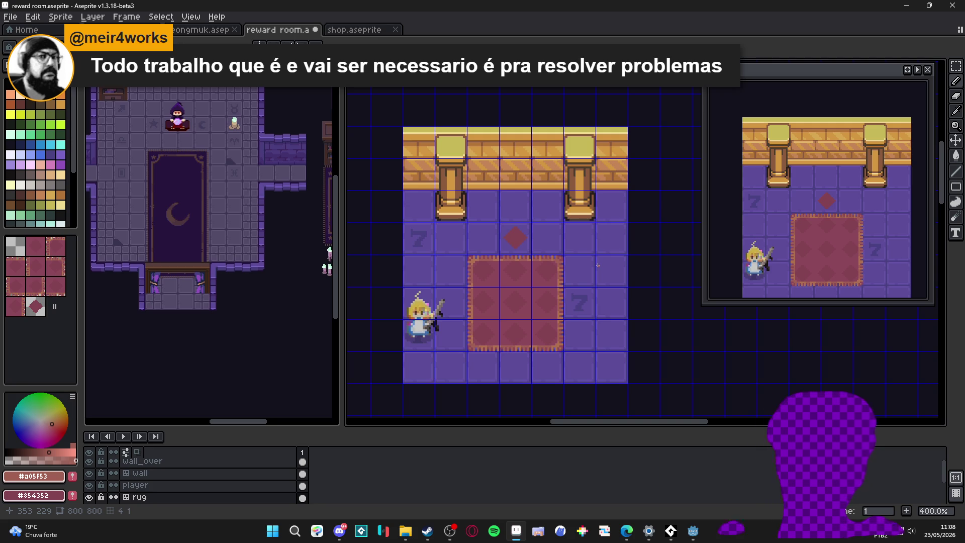
{"action": "key", "text": "v"}
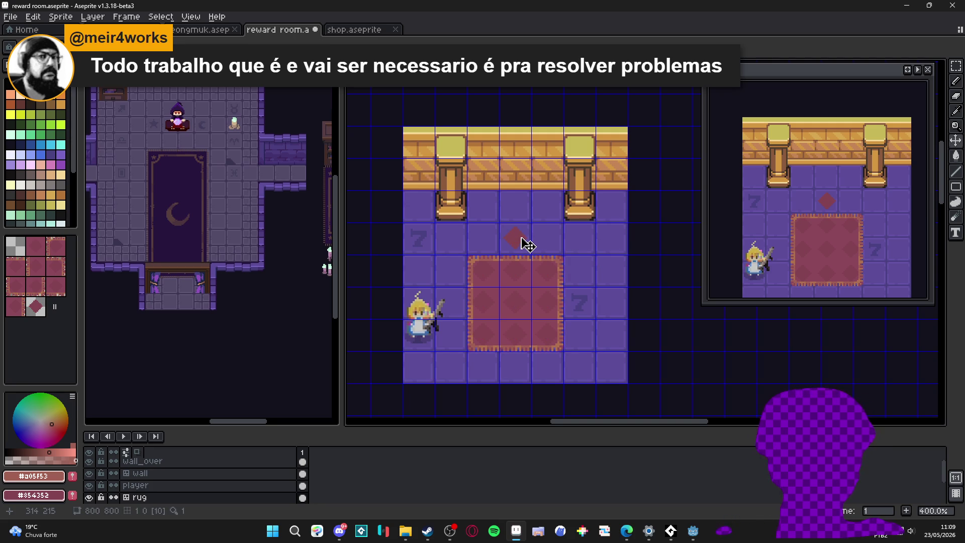
{"action": "key", "text": "Delete"}
Save the reward room file and make the player layer active
{"action": "key", "text": "ctrl+s"}
{"action": "scroll", "coordinate": [514, 372], "scroll_direction": "down", "scroll_amount": 1}
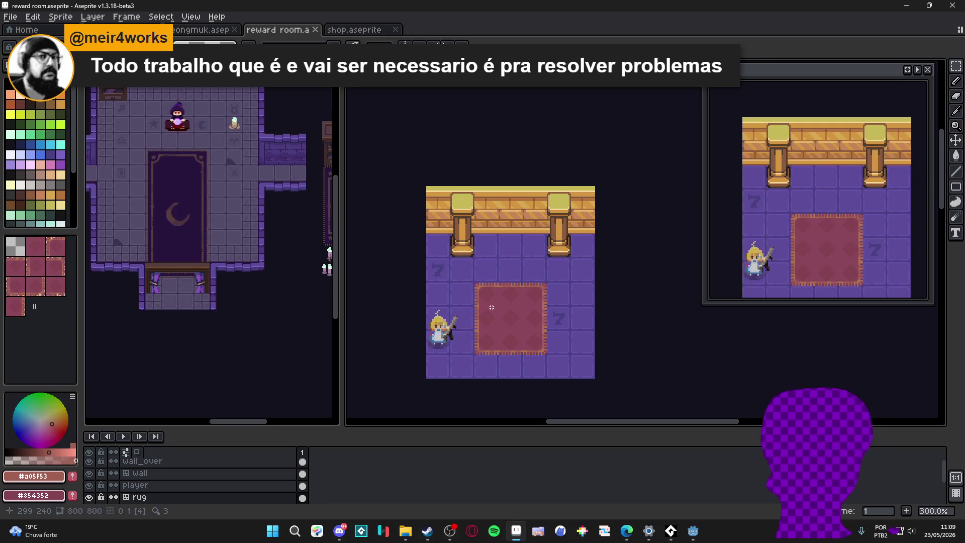
{"action": "key", "text": "ctrl"}
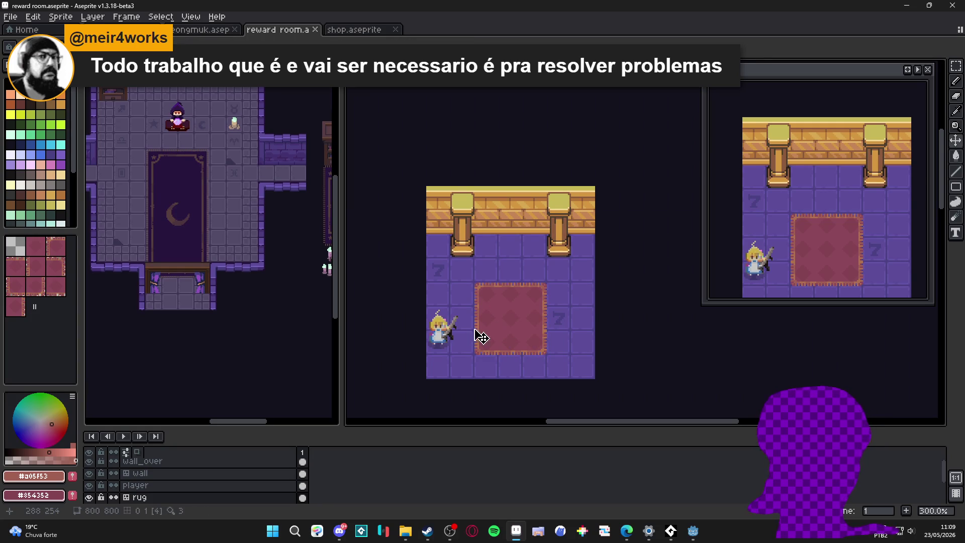
{"action": "left_click", "coordinate": [442, 325], "text": "ctrl"}
Drag the player from the floor onto the rug and commit the move
{"action": "scroll", "coordinate": [449, 315], "scroll_direction": "up", "scroll_amount": 1}
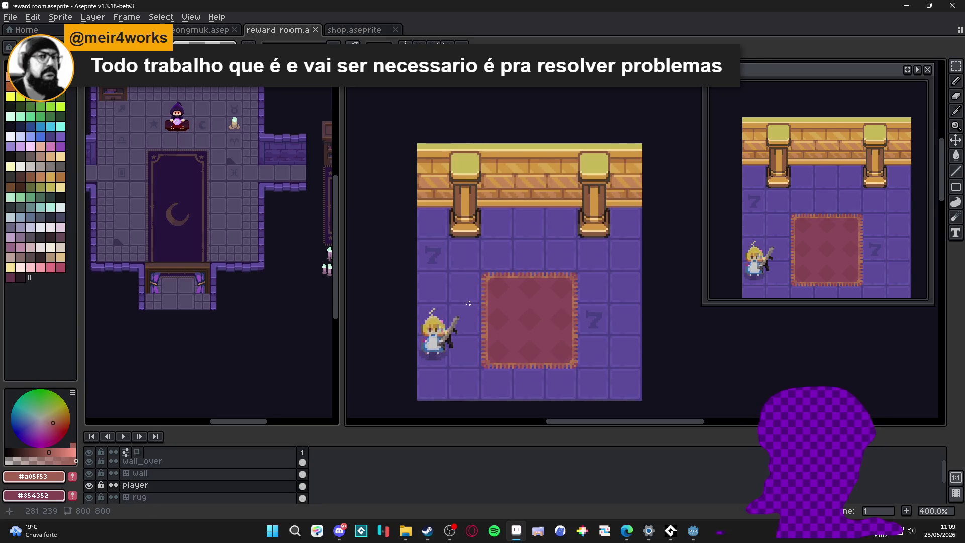
{"action": "left_click_drag", "start_coordinate": [438, 332], "coordinate": [532, 321]}
{"action": "key", "text": "ctrl+d"}
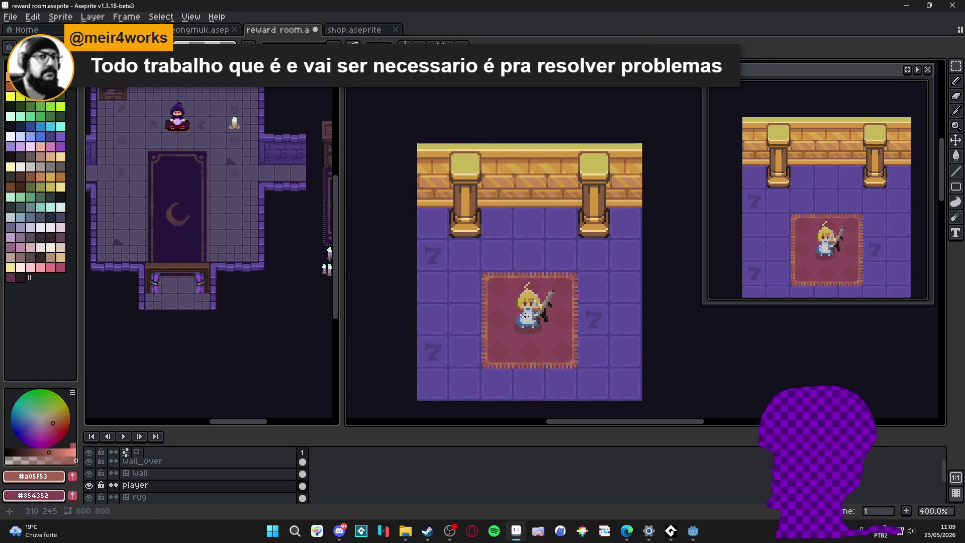
{"action": "scroll", "coordinate": [522, 317], "scroll_direction": "down", "scroll_amount": 1}
{"action": "scroll", "coordinate": [519, 302], "scroll_direction": "up", "scroll_amount": 1}
With the pixel grid shown, nudge the player to the rug's centre and deselect
{"action": "key", "text": "ctrl+'"}
{"action": "left_click_drag", "start_coordinate": [494, 291], "coordinate": [573, 367]}
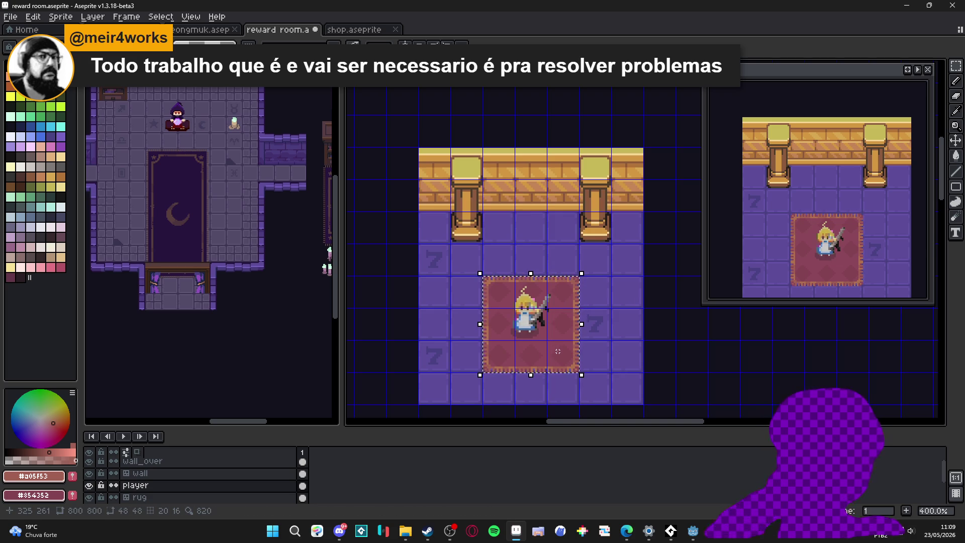
{"action": "scroll", "coordinate": [529, 337], "scroll_direction": "up", "scroll_amount": 1}
{"action": "left_click_drag", "start_coordinate": [532, 340], "coordinate": [541, 340]}
{"action": "key", "text": "ctrl+d"}
{"action": "scroll", "coordinate": [533, 331], "scroll_direction": "down", "scroll_amount": 1}
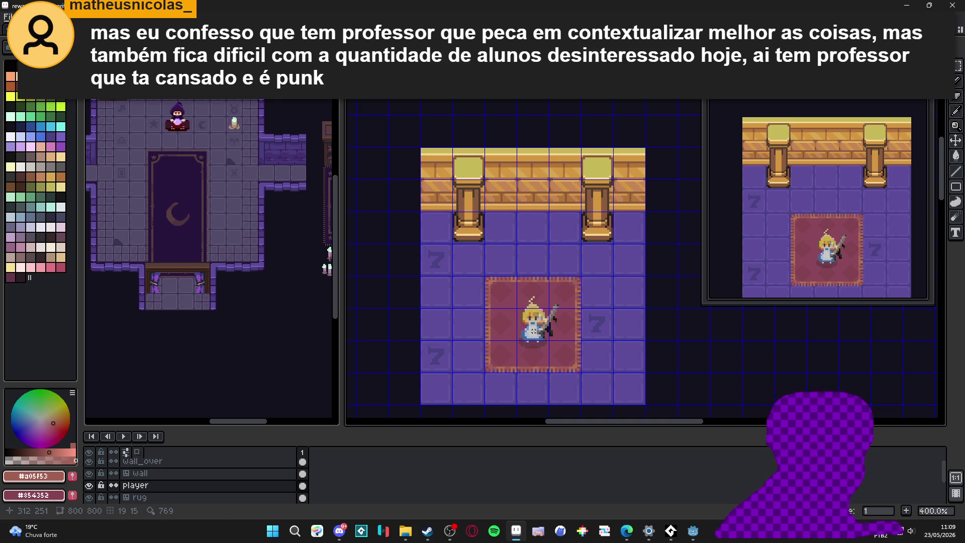
{"action": "scroll", "coordinate": [535, 330], "scroll_direction": "up", "scroll_amount": 1}
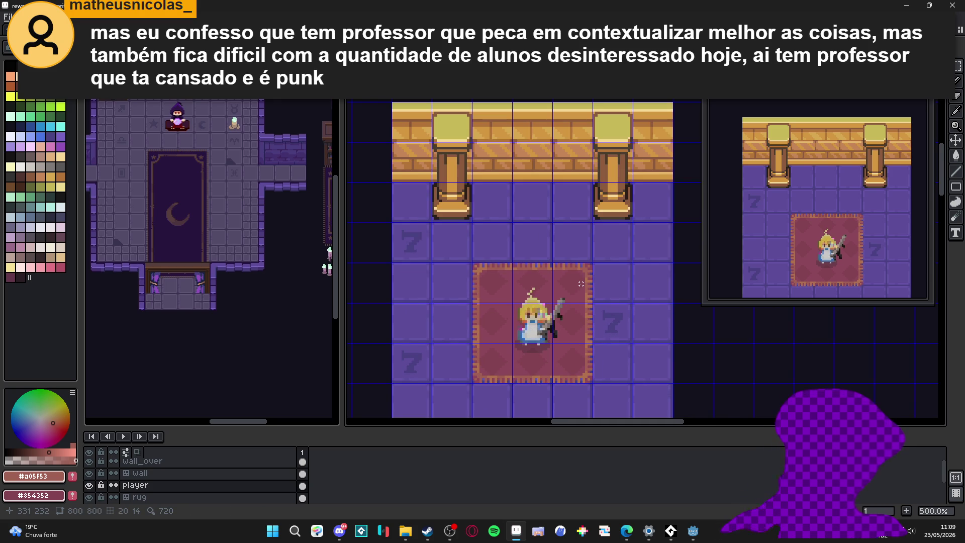
{"action": "scroll", "coordinate": [581, 284], "scroll_direction": "down", "scroll_amount": 1}
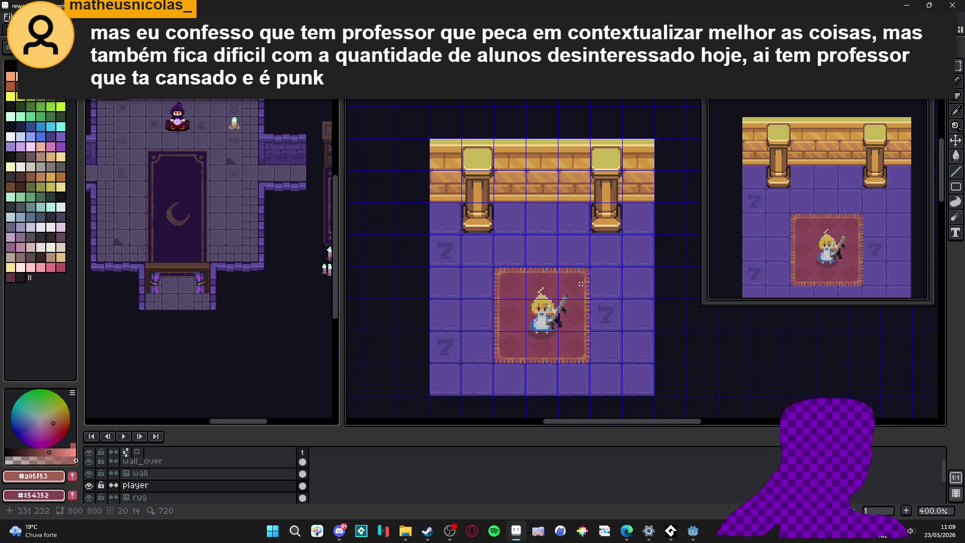
{"action": "scroll", "coordinate": [559, 304], "scroll_direction": "up", "scroll_amount": 1}
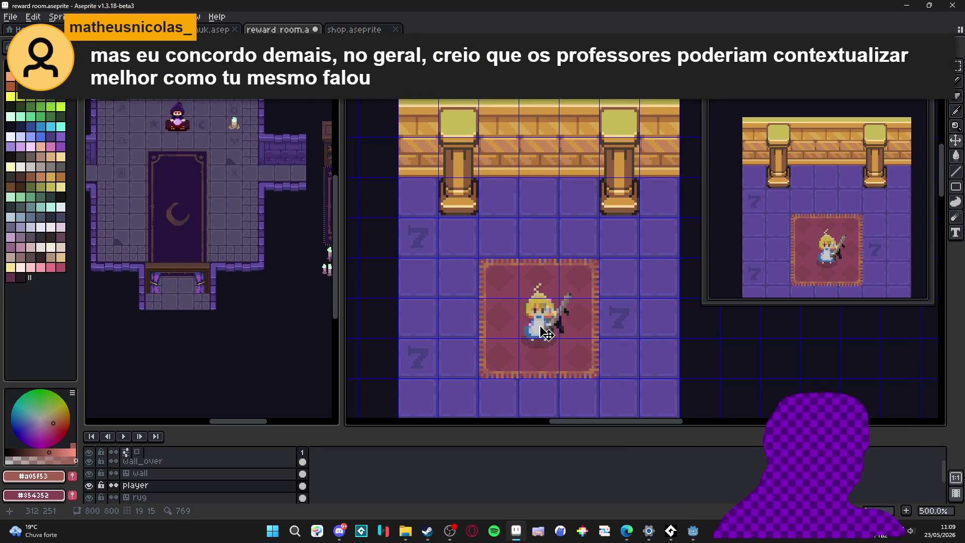
{"action": "scroll", "coordinate": [539, 333], "scroll_direction": "up", "scroll_amount": 1}
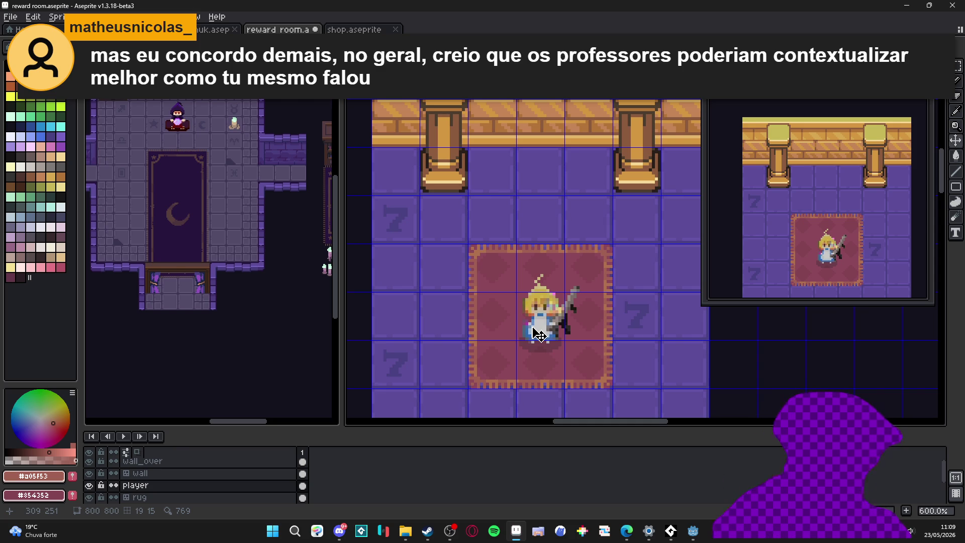
{"action": "scroll", "coordinate": [539, 334], "scroll_direction": "down", "scroll_amount": 1}
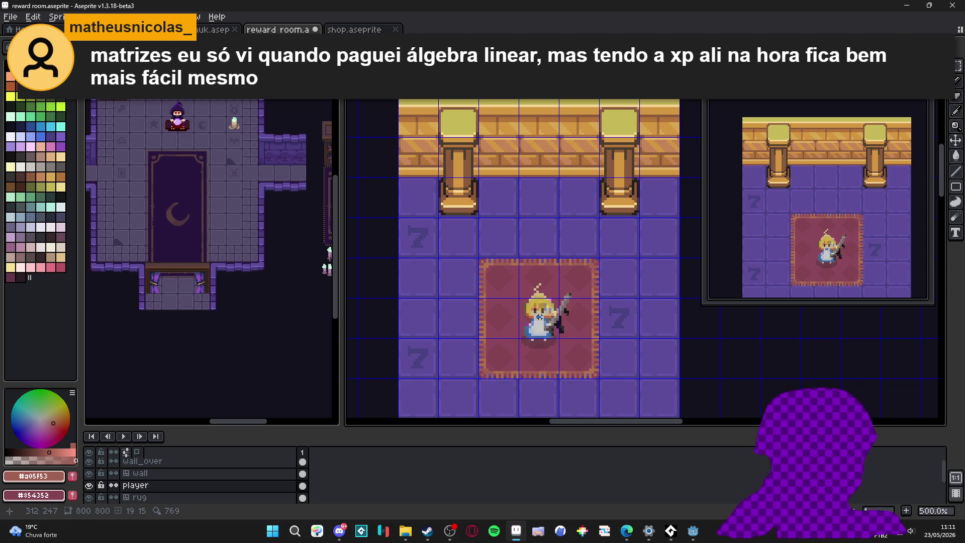
{"action": "scroll", "coordinate": [528, 319], "scroll_direction": "down", "scroll_amount": 1}
{"action": "left_click_drag", "start_coordinate": [527, 320], "coordinate": [511, 315]}
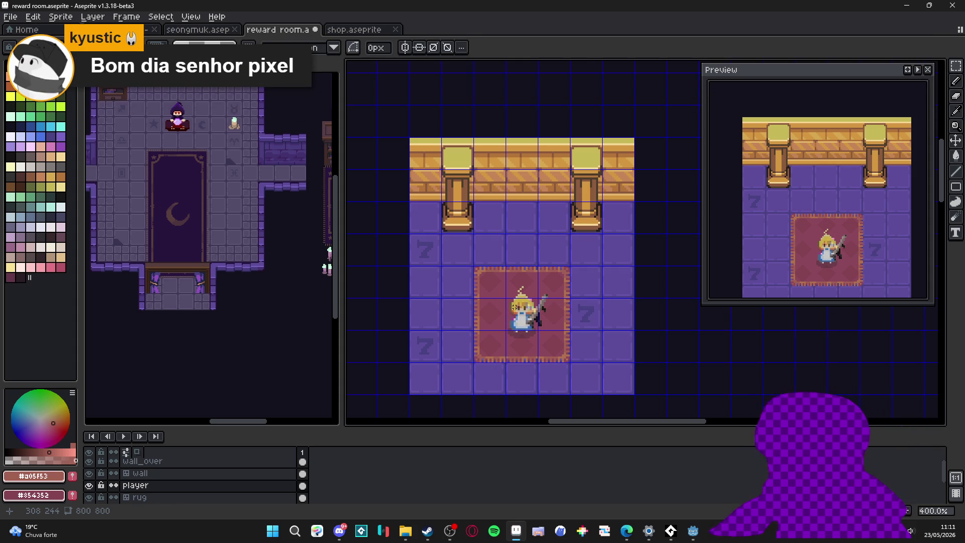
Hide the pixel grid, expand the layer list to show every layer, and save the room
{"action": "key", "text": "ctrl+apostrophe"}
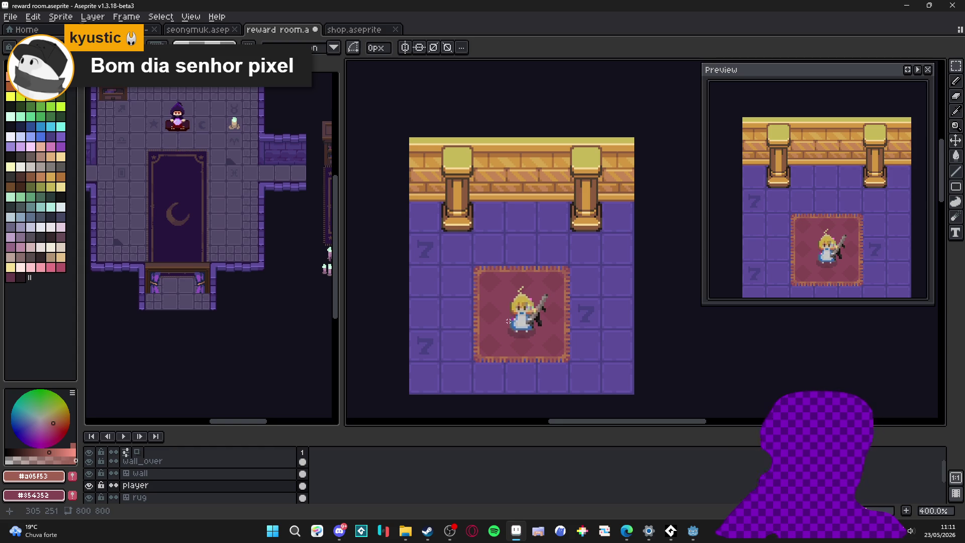
{"action": "key", "text": "v"}
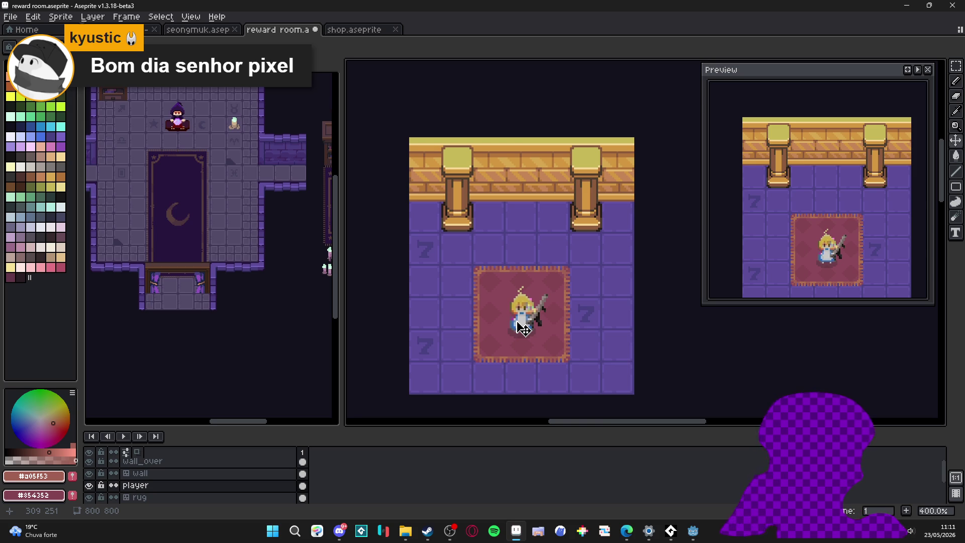
{"action": "scroll", "coordinate": [522, 330], "scroll_direction": "down", "scroll_amount": 1}
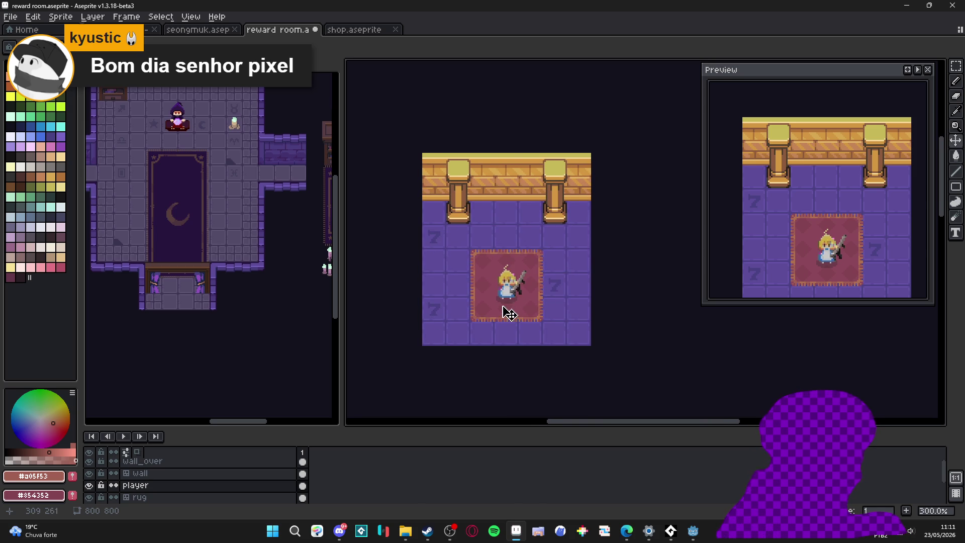
{"action": "left_click_drag", "start_coordinate": [511, 314], "coordinate": [518, 341]}
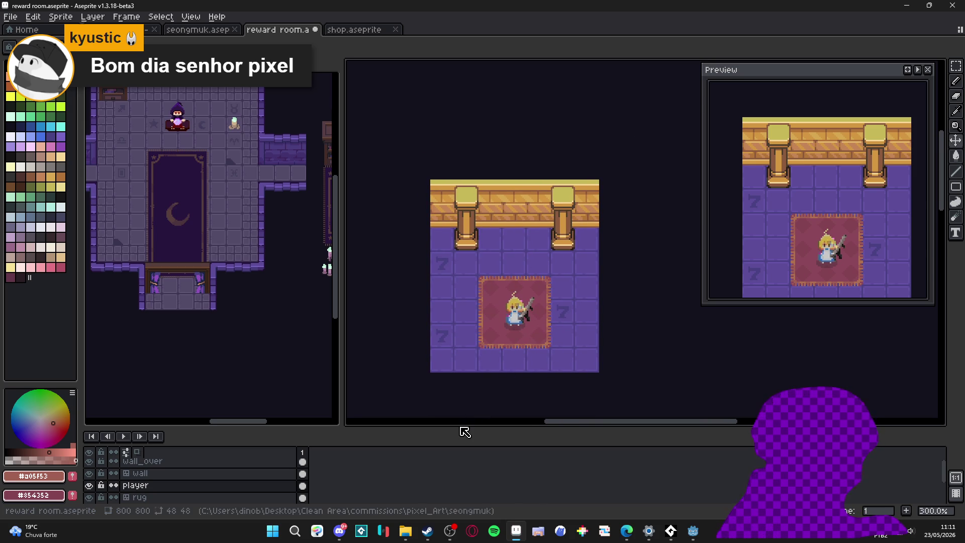
{"action": "left_click_drag", "start_coordinate": [471, 427], "coordinate": [490, 405]}
{"action": "left_click_drag", "start_coordinate": [518, 324], "coordinate": [527, 280]}
{"action": "key", "text": "ctrl+s"}
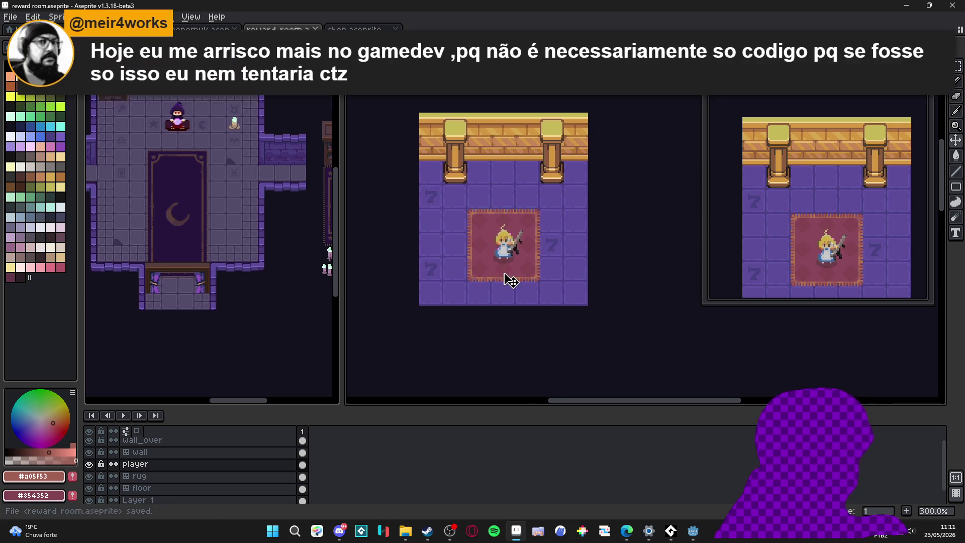
{"action": "key", "text": "alt+Tab"}
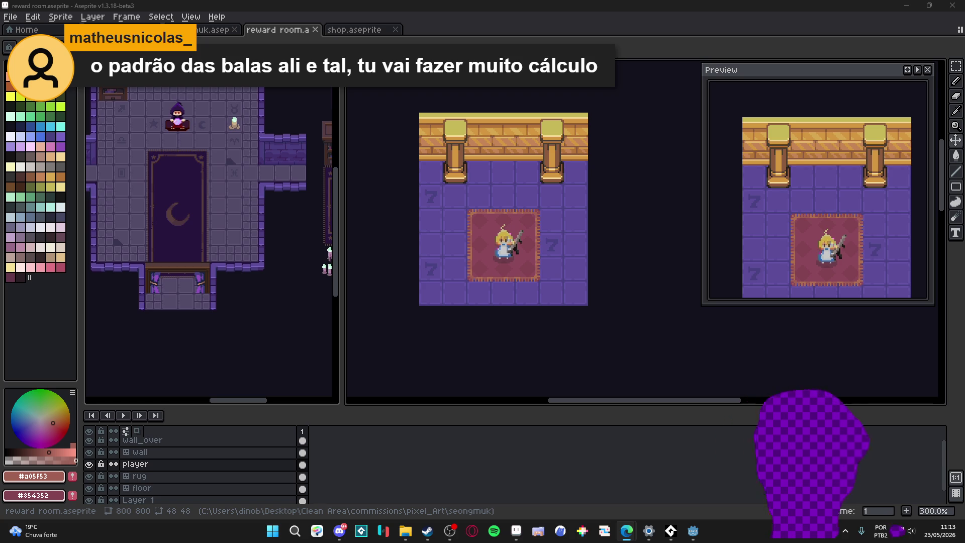
{"action": "mouse_move", "coordinate": [463, 217]}
{"action": "left_mouse_down"}
{"action": "mouse_move", "coordinate": [442, 258]}
{"action": "mouse_move", "coordinate": [496, 304]}
{"action": "left_mouse_up"}
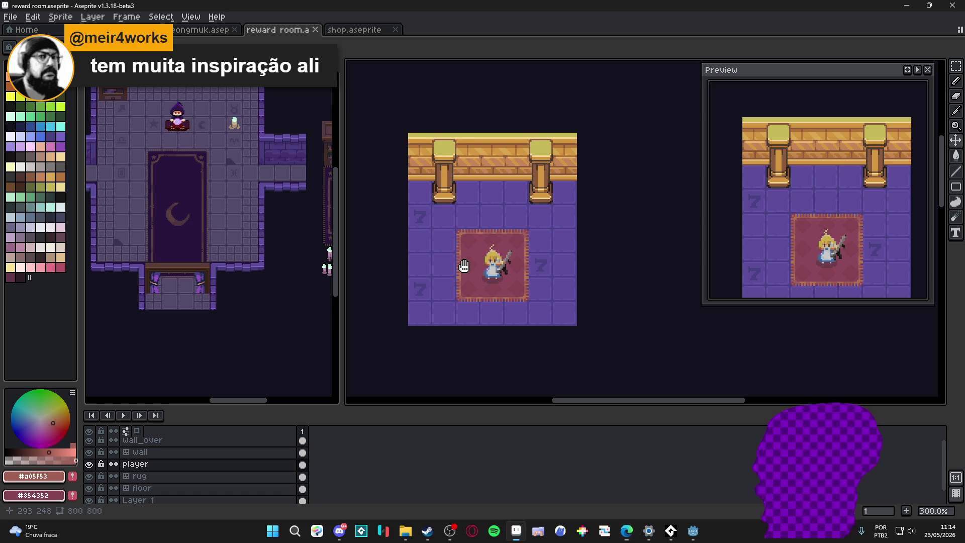
{"action": "left_click_drag", "start_coordinate": [459, 272], "coordinate": [465, 278]}
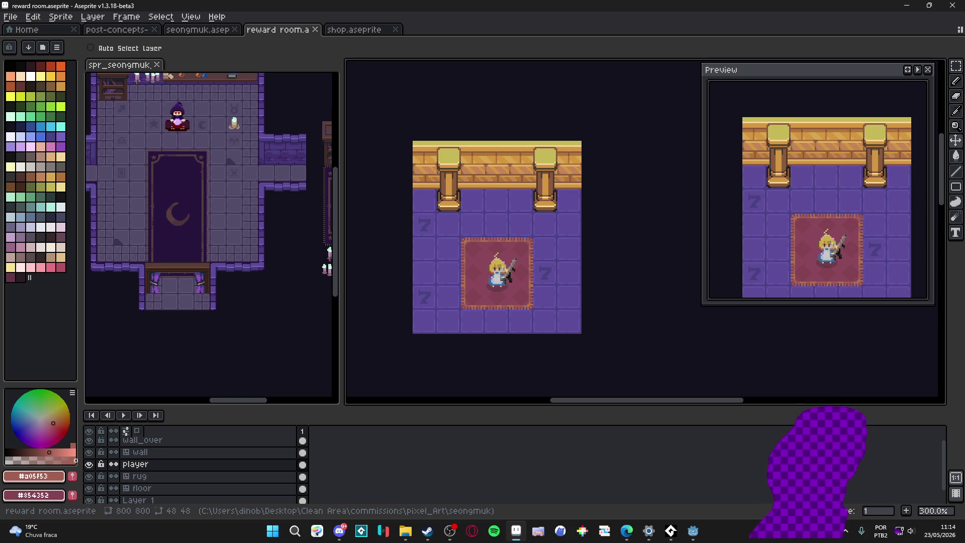
{"action": "key", "text": "alt+Tab"}
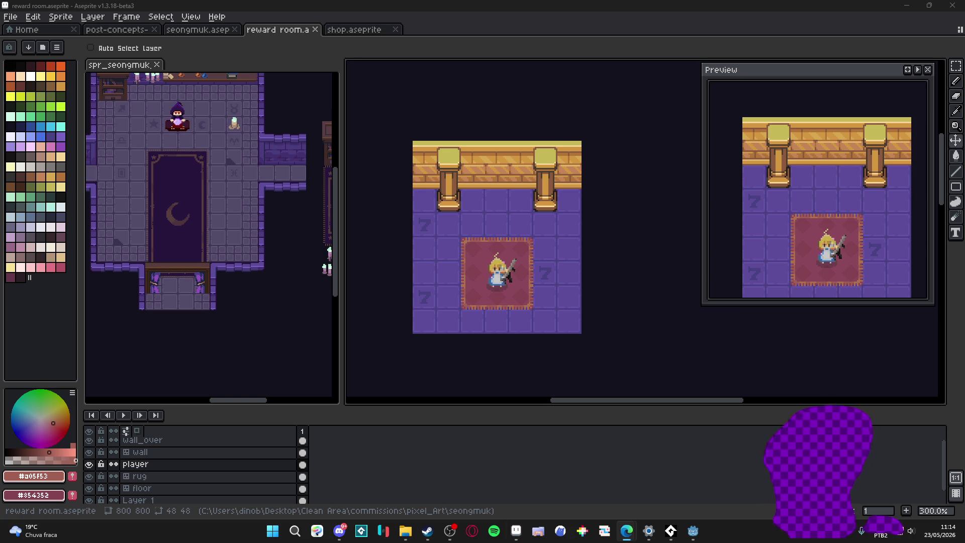
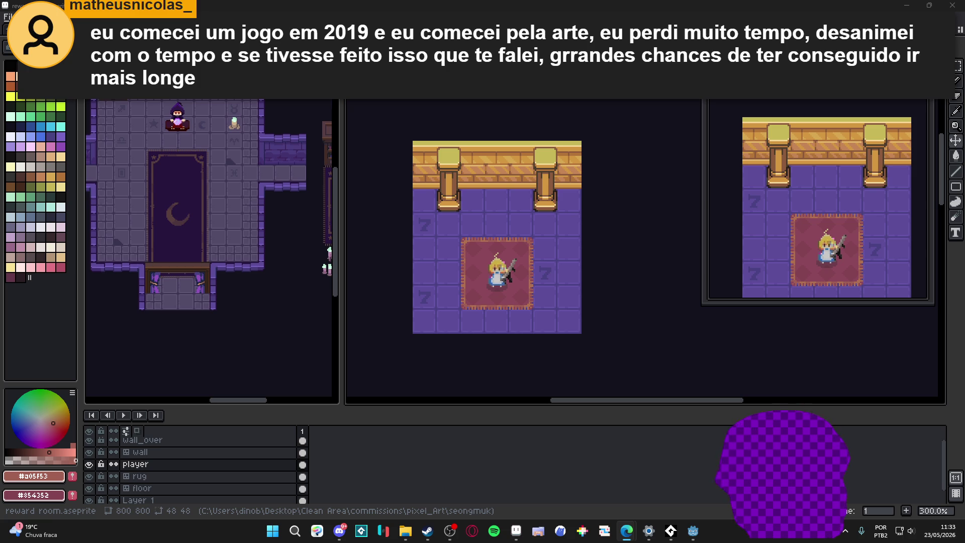
Bring up Steam, search the store for 'jujubos' and open the Jujubos Puzzle page
{"action": "left_click", "coordinate": [428, 531]}
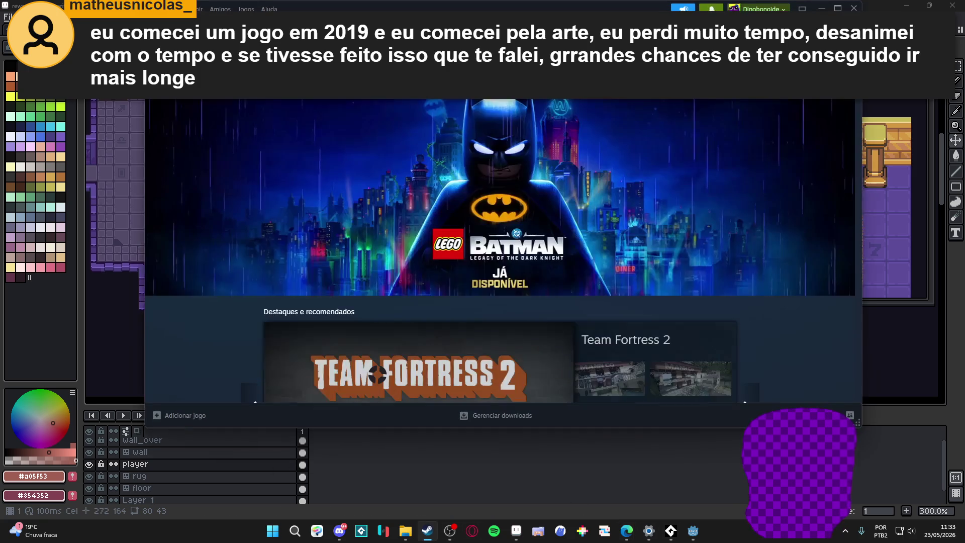
{"action": "left_click", "coordinate": [562, 89]}
{"action": "type", "text": "jujubos"}
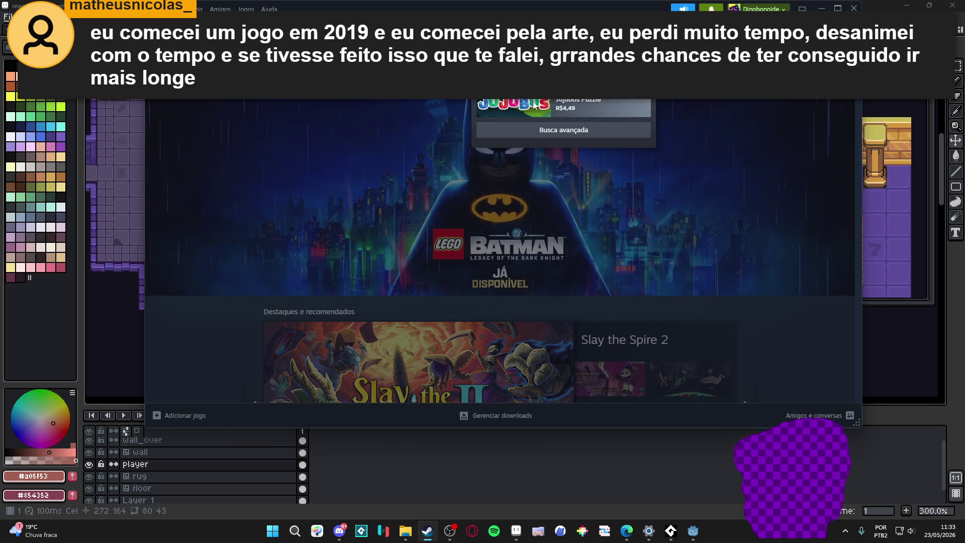
{"action": "left_click", "coordinate": [553, 106]}
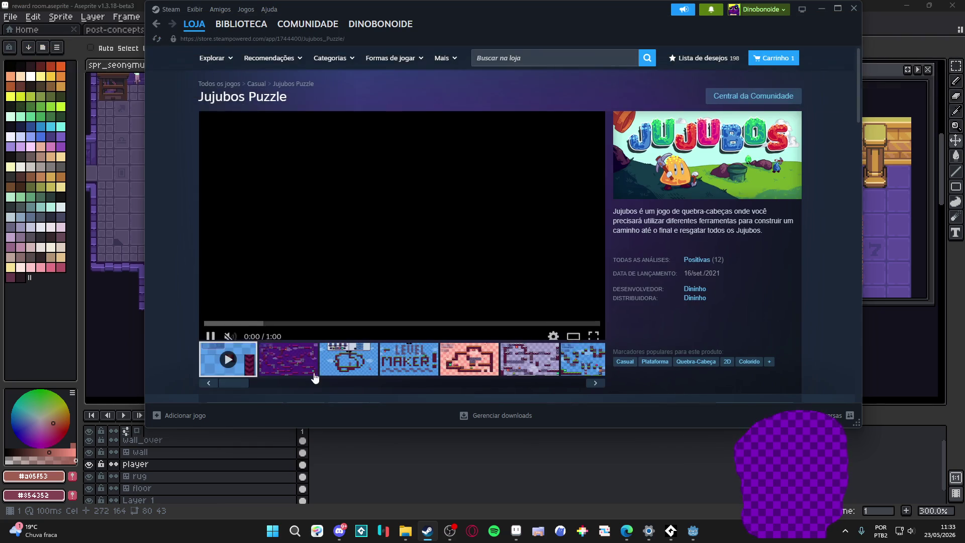
Browse the Jujubos Puzzle screenshots, including the pink level, then minimize Steam
{"action": "left_click", "coordinate": [424, 242]}
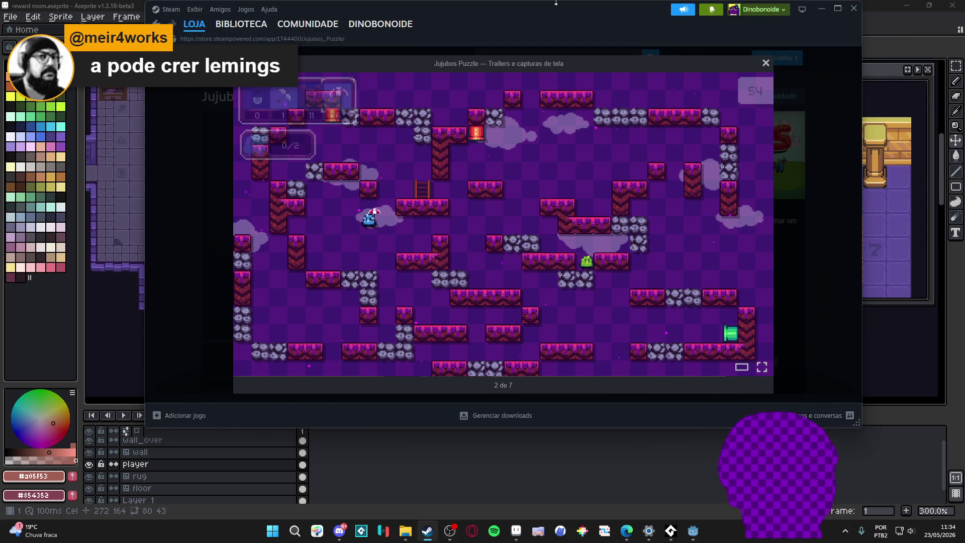
{"action": "left_click", "coordinate": [757, 221]}
{"action": "left_click", "coordinate": [754, 225]}
{"action": "left_click", "coordinate": [814, 257]}
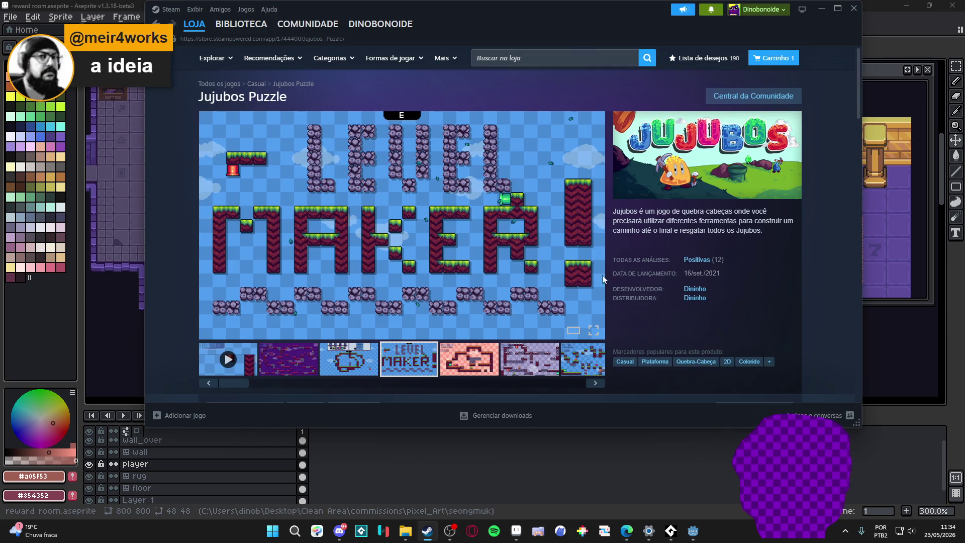
{"action": "left_click", "coordinate": [449, 358]}
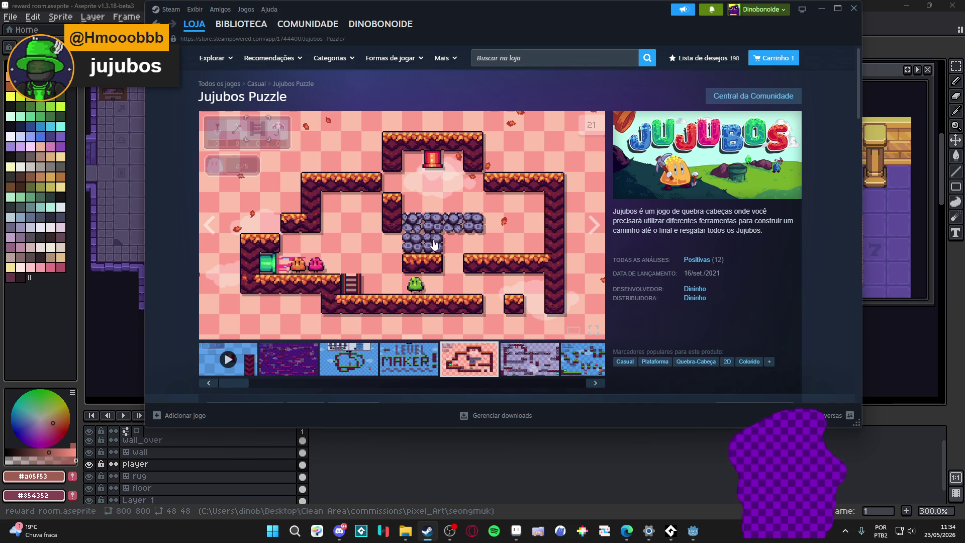
{"action": "left_click", "coordinate": [819, 9]}
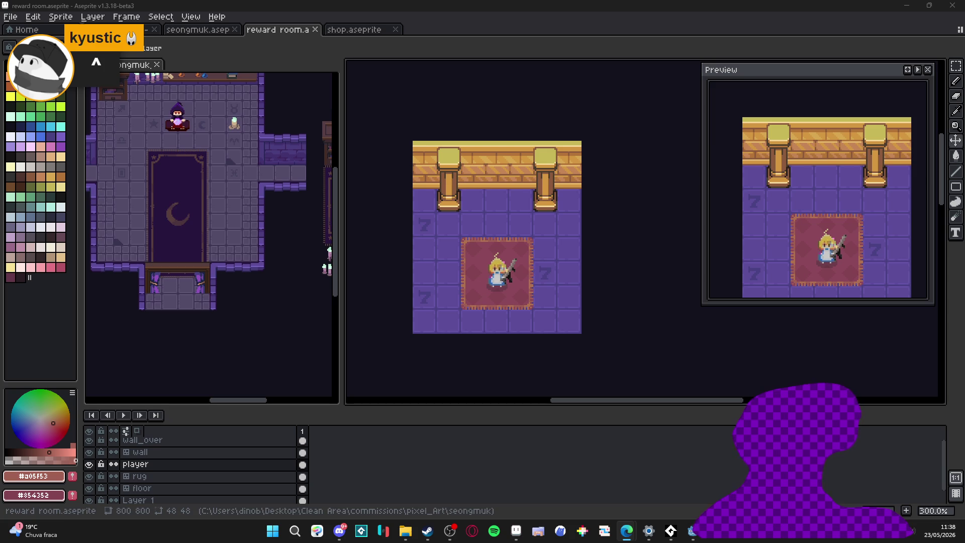
{"action": "scroll", "coordinate": [437, 332], "scroll_direction": "up", "scroll_amount": 1}
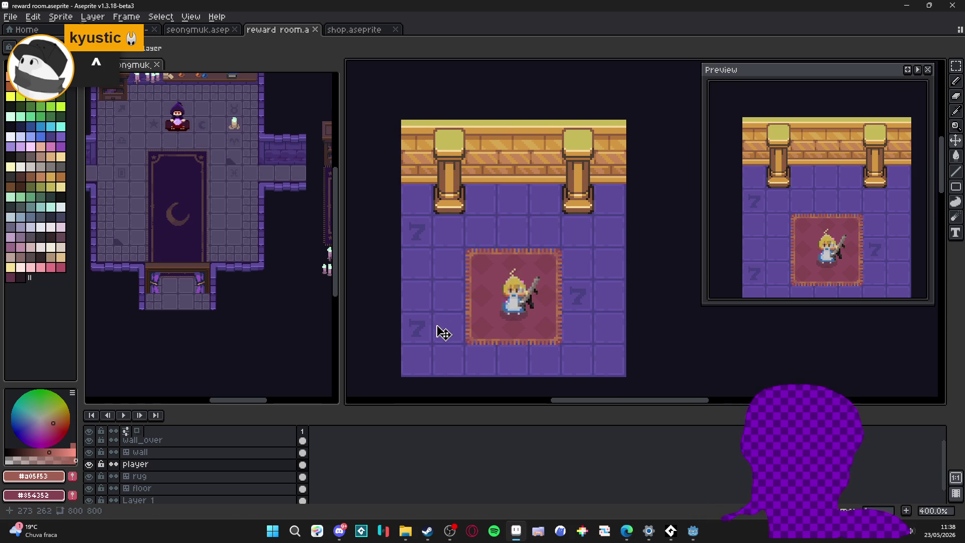
Shift the view, make the floor layer active with tile numbers shown, and ready the Rectangular Marquee
{"action": "left_click_drag", "start_coordinate": [399, 237], "coordinate": [420, 226]}
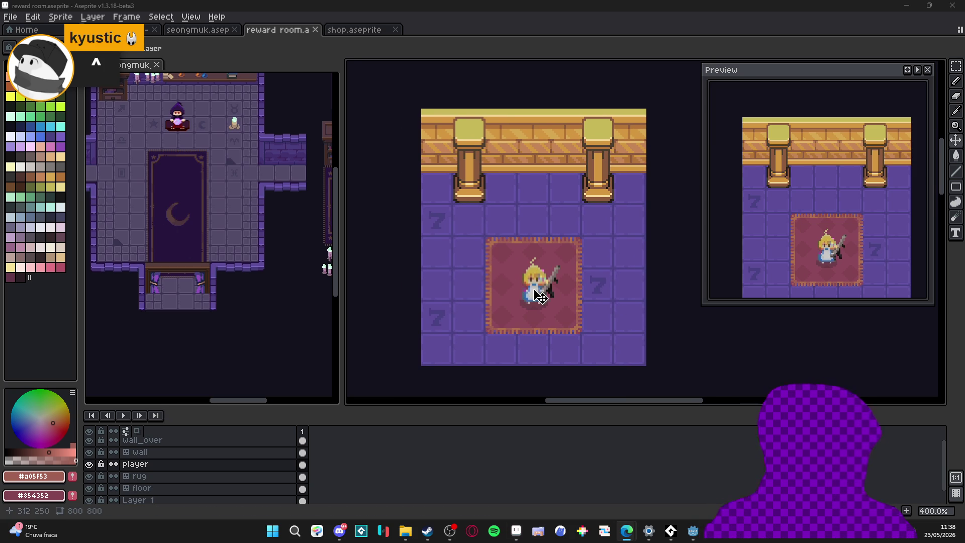
{"action": "left_click", "coordinate": [437, 262]}
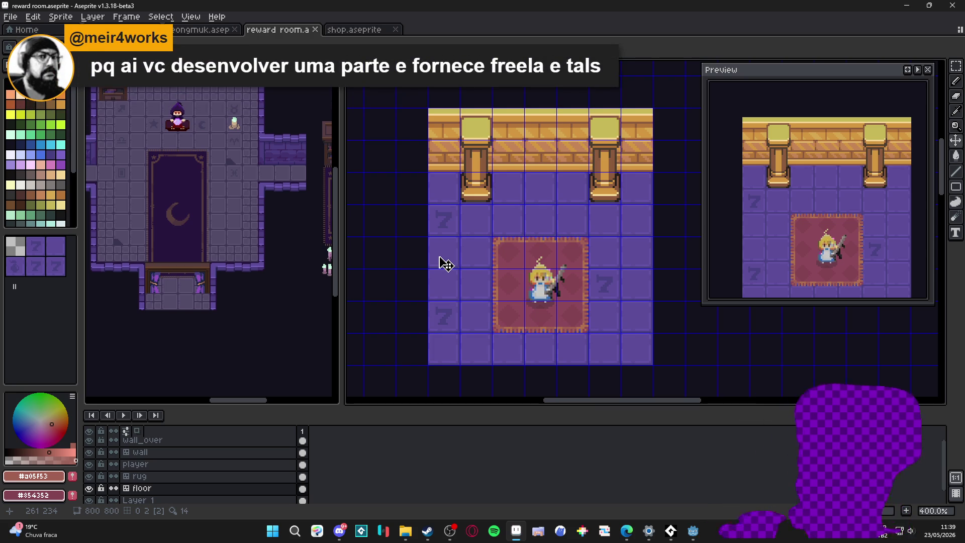
{"action": "key", "text": "ctrl"}
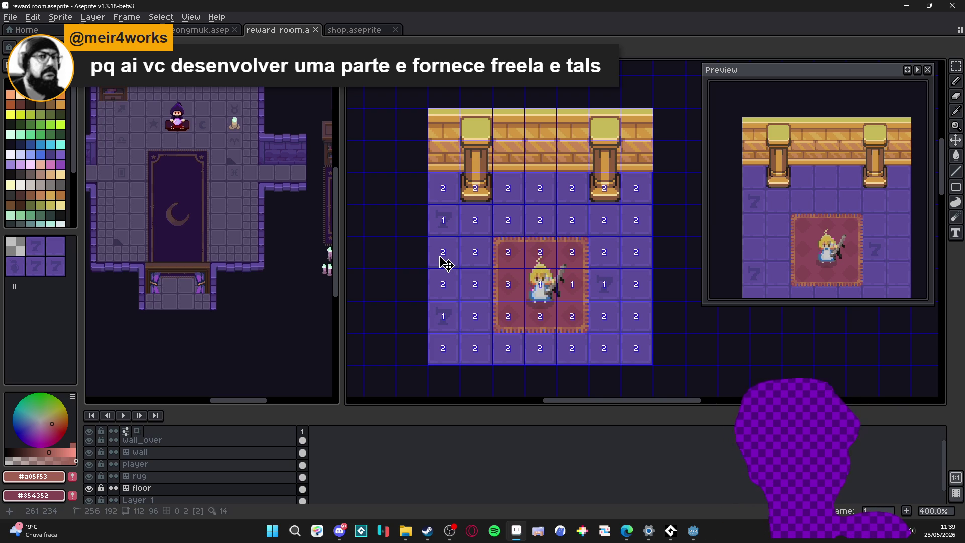
{"action": "key", "text": "m"}
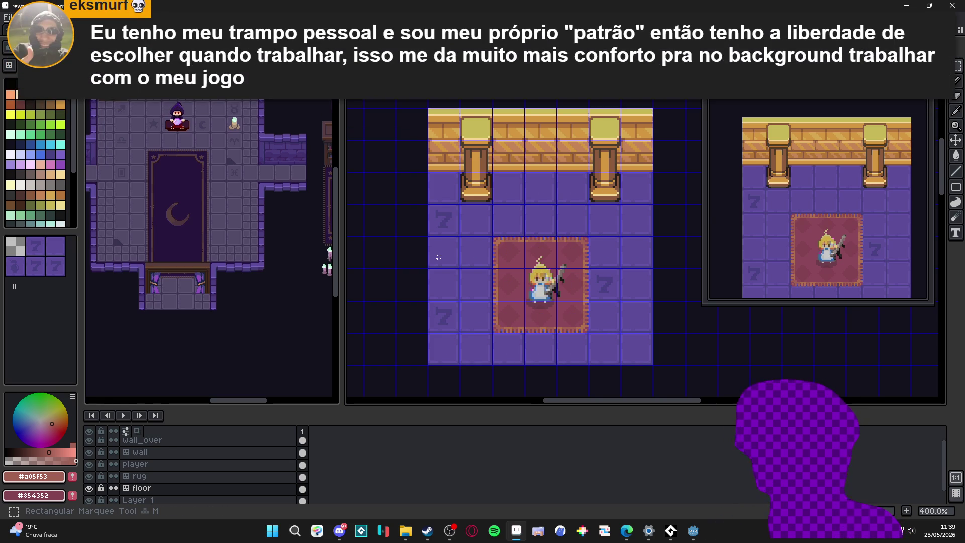
Fill one floor tile left of the red rug solid pale white
{"action": "left_click", "coordinate": [438, 257]}
{"action": "scroll", "coordinate": [438, 257], "scroll_direction": "up", "scroll_amount": 1}
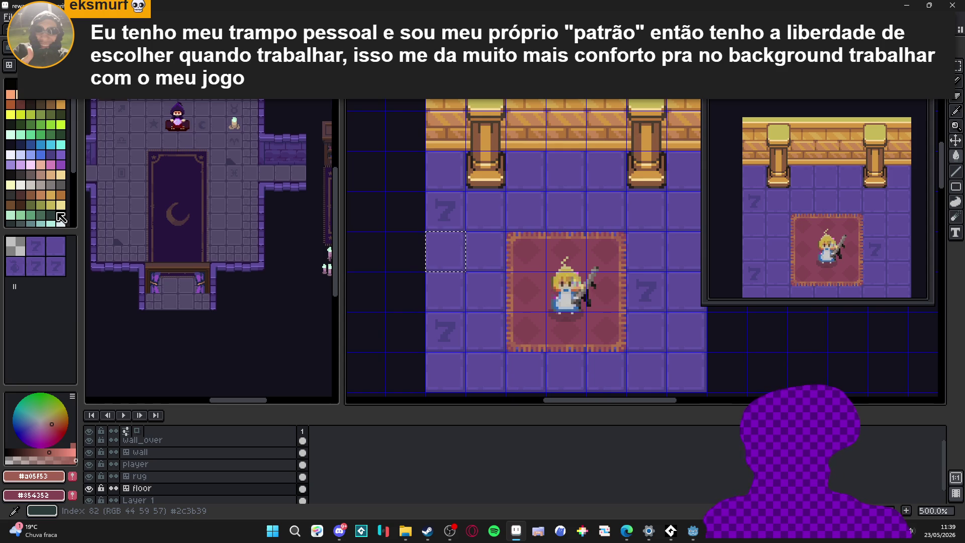
{"action": "scroll", "coordinate": [61, 227], "scroll_direction": "down", "scroll_amount": 2}
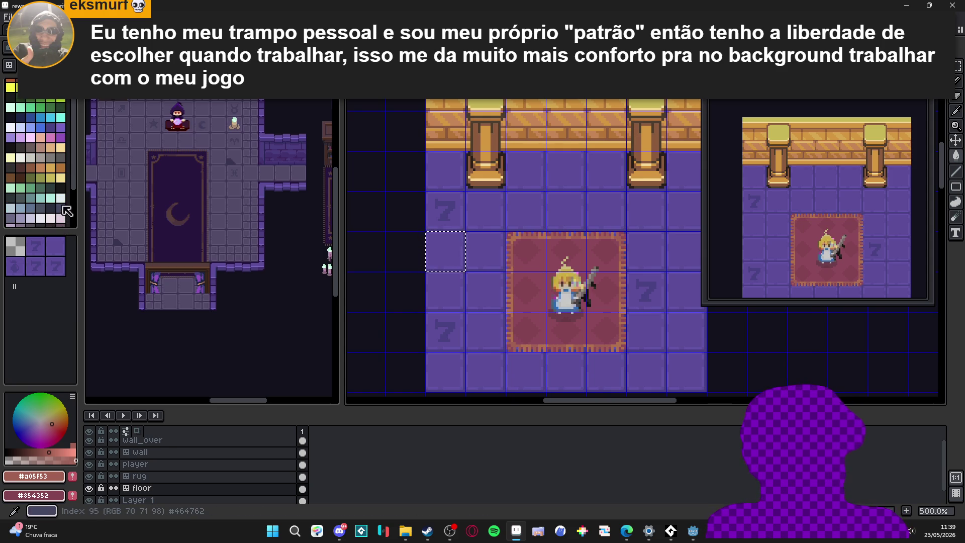
{"action": "left_click", "coordinate": [61, 200]}
{"action": "left_click", "coordinate": [450, 263]}
{"action": "scroll", "coordinate": [453, 264], "scroll_direction": "up", "scroll_amount": 5}
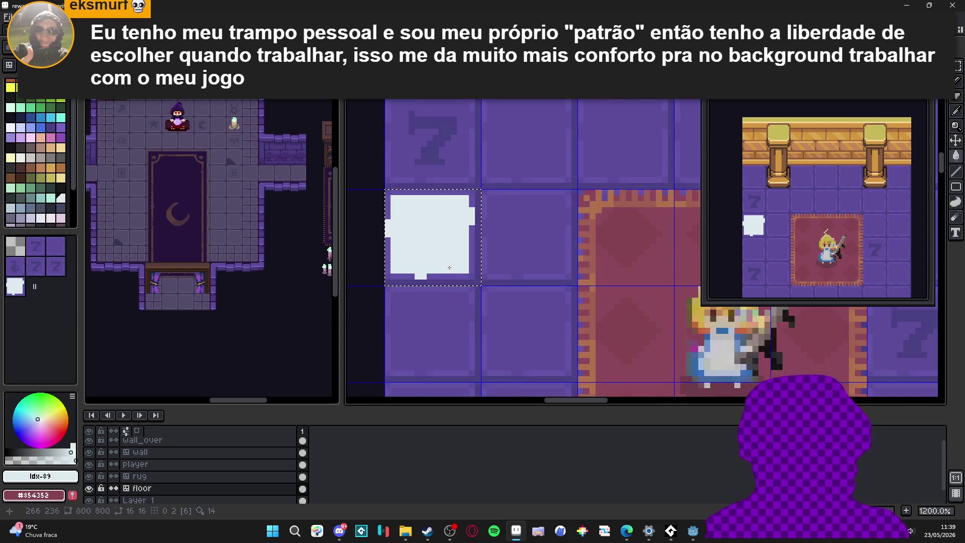
{"action": "left_click_drag", "start_coordinate": [452, 276], "coordinate": [476, 275]}
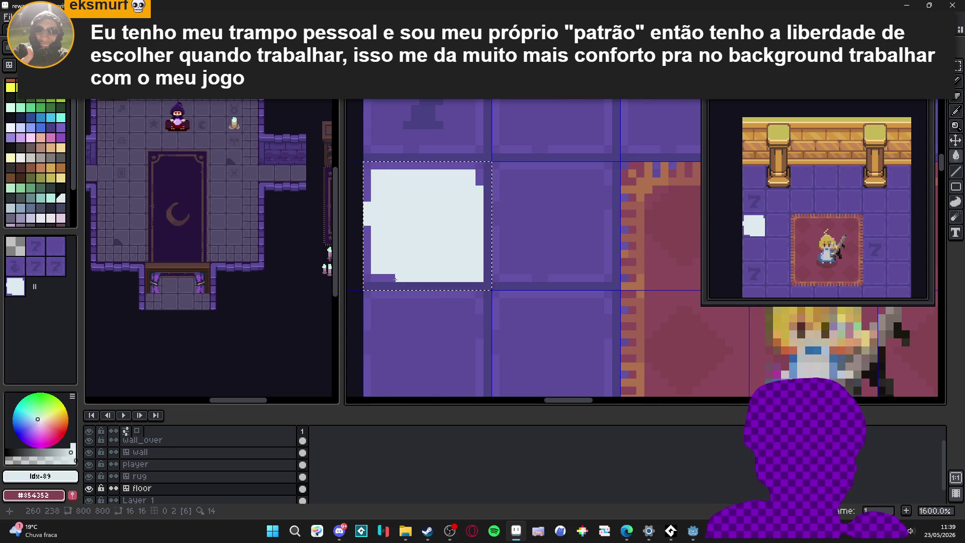
{"action": "mouse_move", "coordinate": [372, 267]}
{"action": "left_mouse_down"}
{"action": "mouse_move", "coordinate": [369, 165]}
{"action": "mouse_move", "coordinate": [475, 165]}
{"action": "left_mouse_up"}
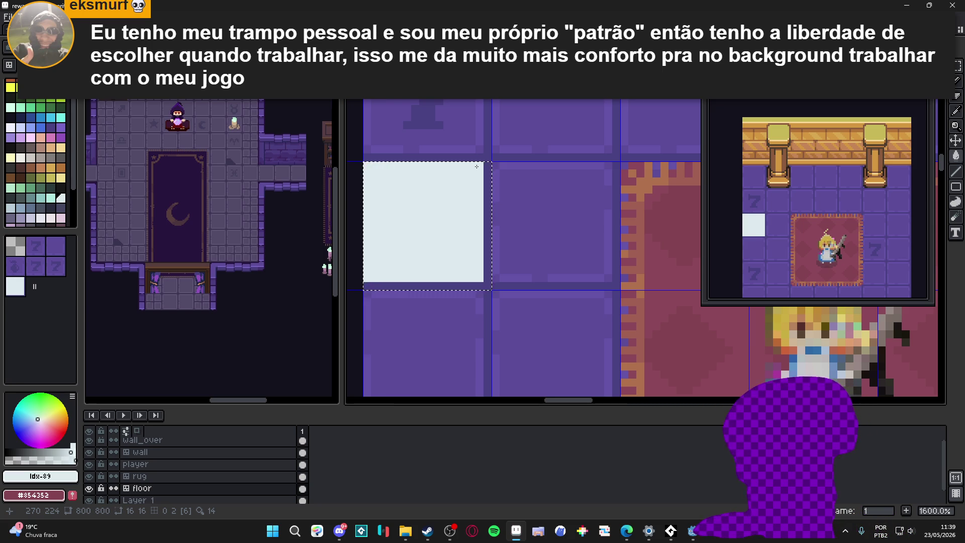
With the Pencil and palette colour 90, draw a 1-pixel line down the white tile's right edge
{"action": "key", "text": "b"}
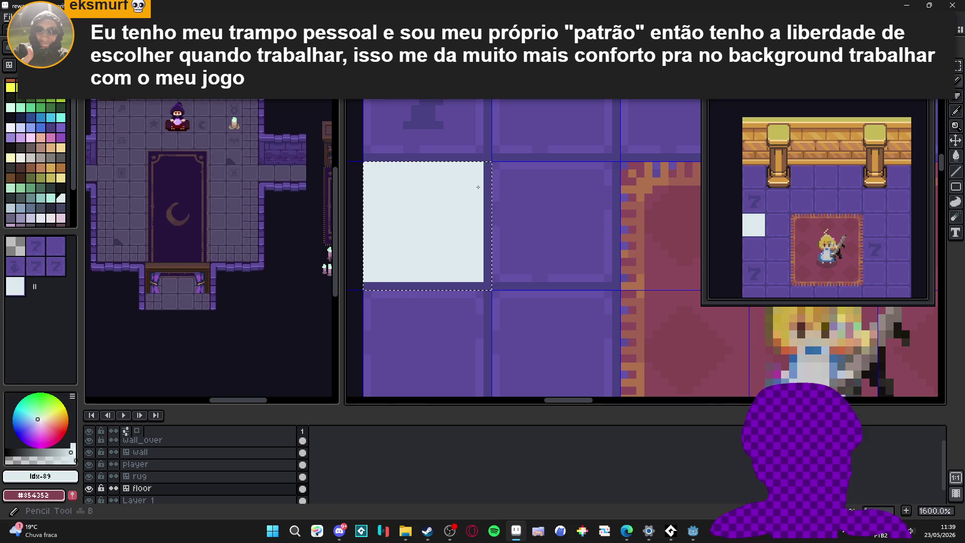
{"action": "left_click", "coordinate": [10, 207]}
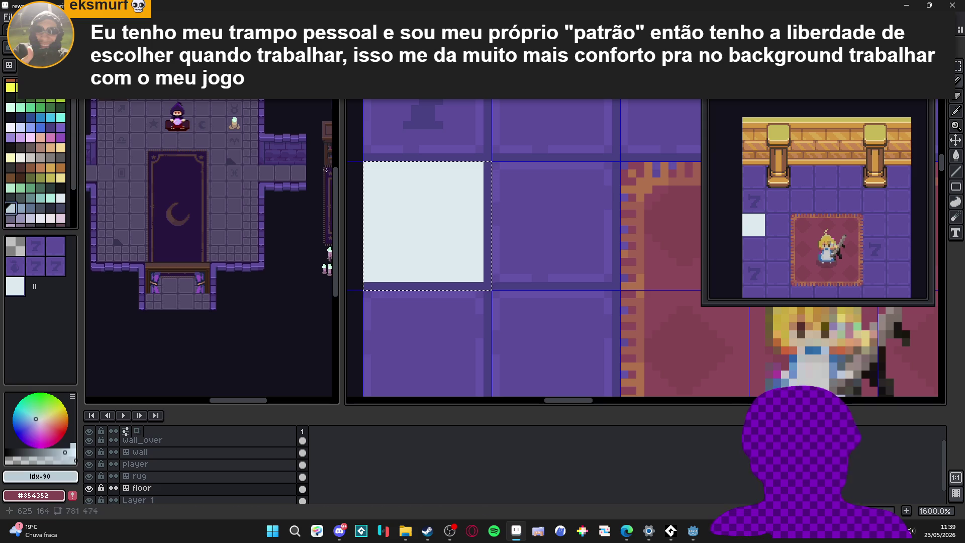
{"action": "left_click_drag", "start_coordinate": [488, 165], "coordinate": [484, 262]}
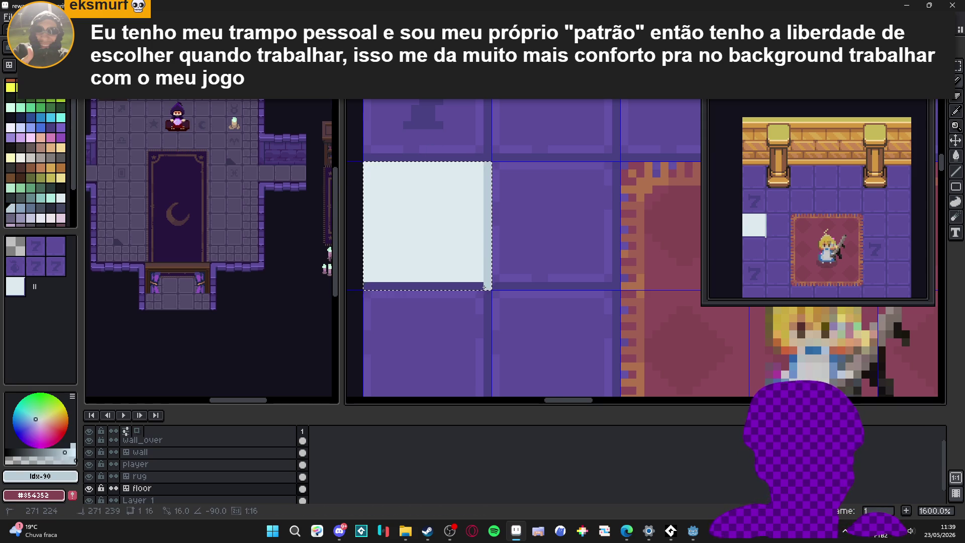
{"action": "scroll", "coordinate": [439, 263], "scroll_direction": "down", "scroll_amount": 4}
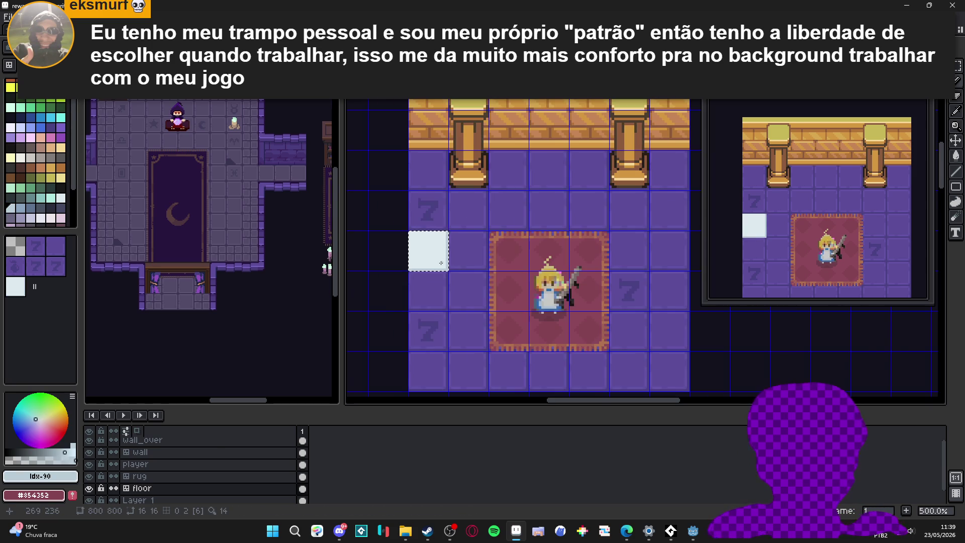
{"action": "scroll", "coordinate": [440, 263], "scroll_direction": "down", "scroll_amount": 1}
{"action": "scroll", "coordinate": [432, 254], "scroll_direction": "up", "scroll_amount": 3}
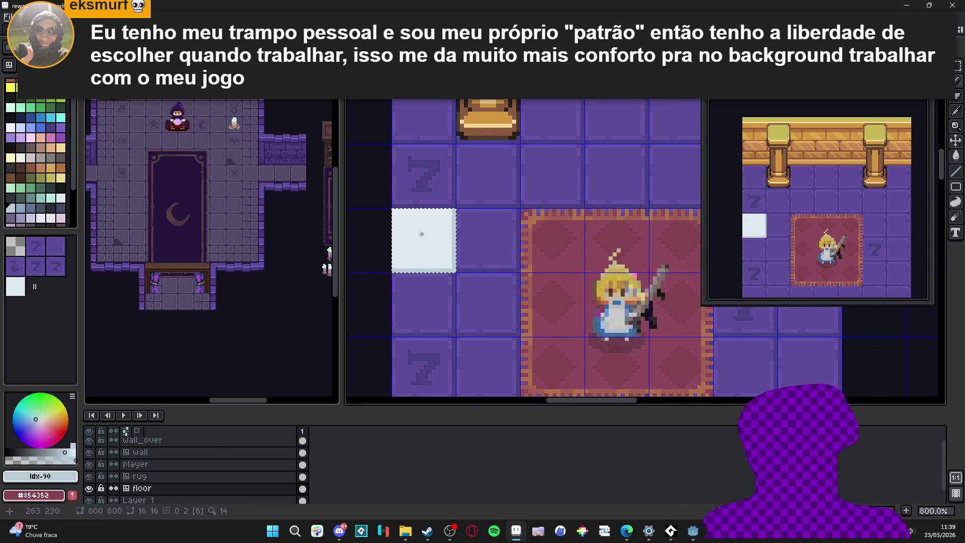
{"action": "scroll", "coordinate": [422, 242], "scroll_direction": "up", "scroll_amount": 2}
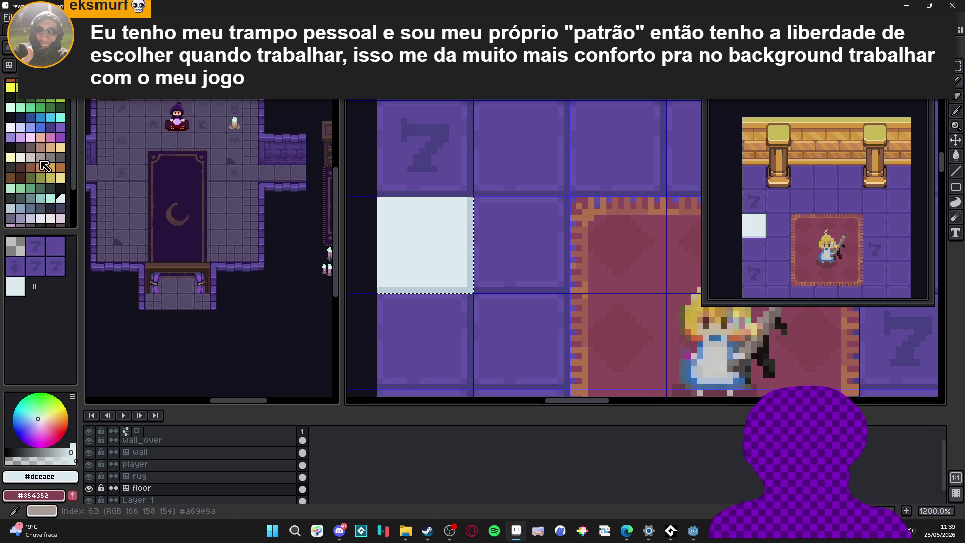
Center the vertical symmetry axis on the white tile and draw a mirrored light lavender A-shaped peak
{"action": "left_click", "coordinate": [20, 127]}
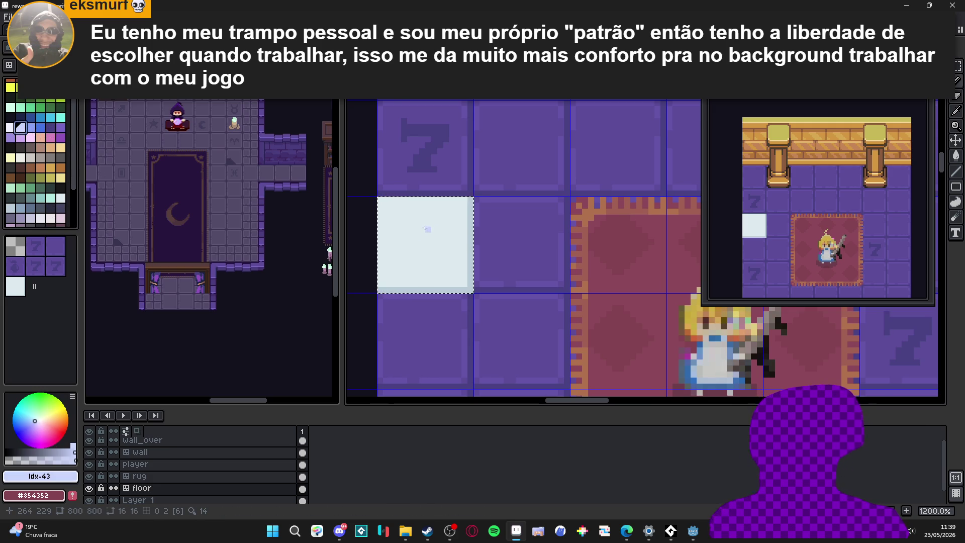
{"action": "scroll", "coordinate": [426, 229], "scroll_direction": "up", "scroll_amount": 1}
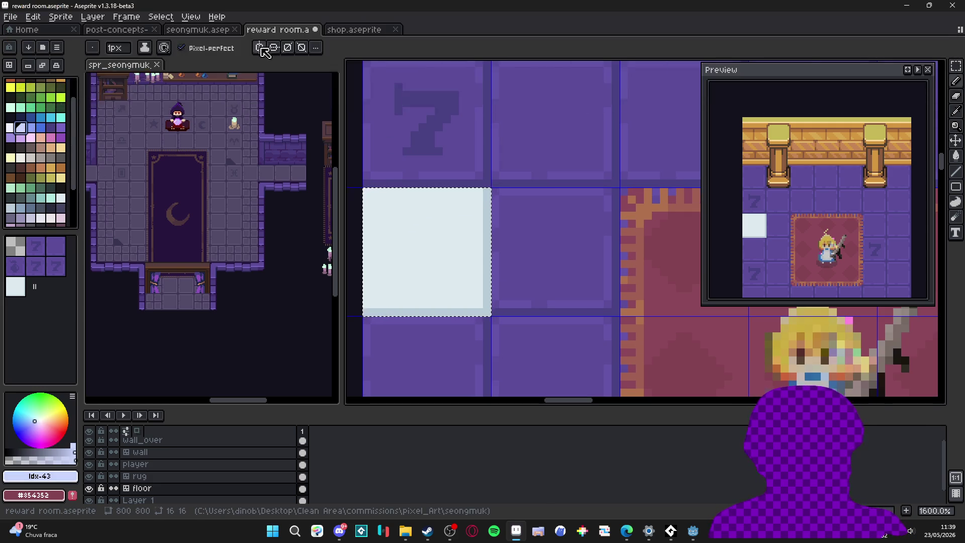
{"action": "scroll", "coordinate": [448, 175], "scroll_direction": "down", "scroll_amount": 6}
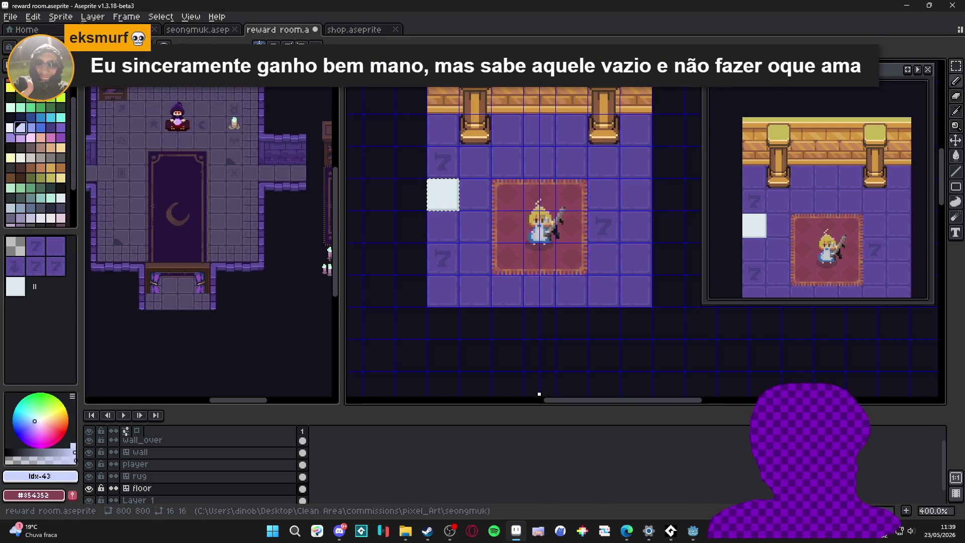
{"action": "left_click_drag", "start_coordinate": [539, 394], "coordinate": [443, 394]}
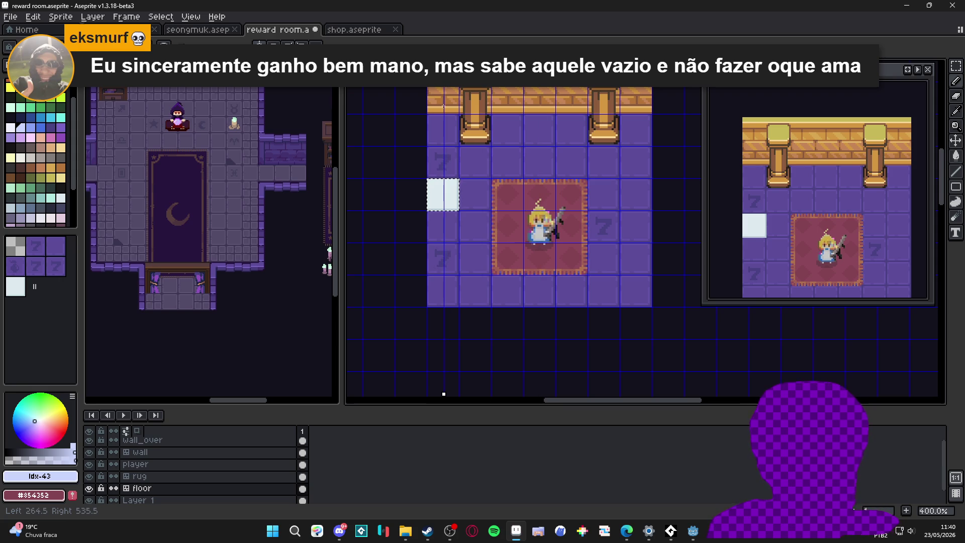
{"action": "scroll", "coordinate": [443, 181], "scroll_direction": "up", "scroll_amount": 6}
{"action": "left_click_drag", "start_coordinate": [448, 62], "coordinate": [439, 62]}
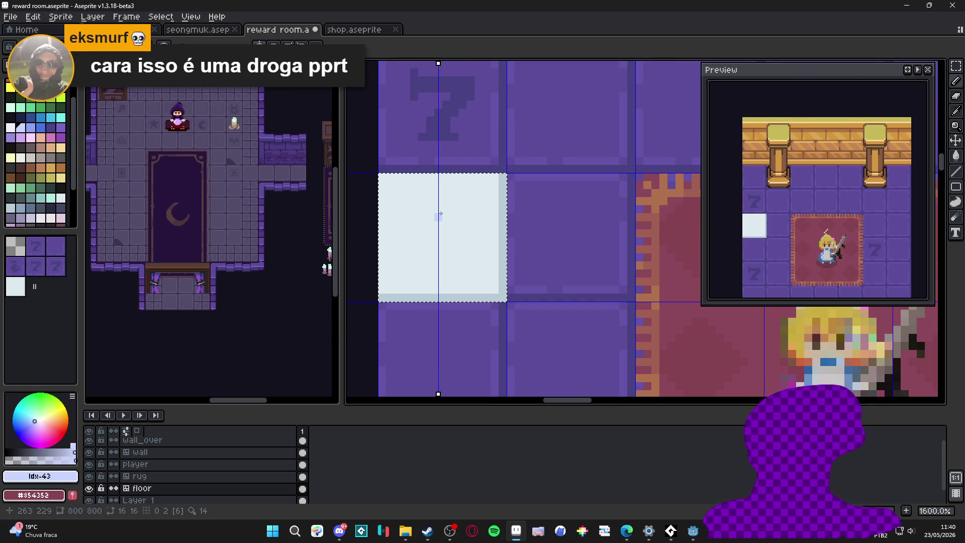
{"action": "scroll", "coordinate": [440, 214], "scroll_direction": "up", "scroll_amount": 2}
{"action": "mouse_move", "coordinate": [437, 188]}
{"action": "left_mouse_down"}
{"action": "mouse_move", "coordinate": [485, 259]}
{"action": "mouse_move", "coordinate": [522, 267]}
{"action": "mouse_move", "coordinate": [482, 255]}
{"action": "mouse_move", "coordinate": [483, 239]}
{"action": "mouse_move", "coordinate": [485, 293]}
{"action": "left_mouse_up"}
Close the A shape's base and fill its interior with lavender pixels
{"action": "left_click_drag", "start_coordinate": [467, 302], "coordinate": [473, 309]}
{"action": "left_click", "coordinate": [402, 297]}
{"action": "left_click", "coordinate": [461, 309]}
{"action": "mouse_move", "coordinate": [401, 309]}
{"action": "left_mouse_down"}
{"action": "mouse_move", "coordinate": [413, 309]}
{"action": "mouse_move", "coordinate": [425, 285]}
{"action": "left_mouse_up"}
{"action": "left_click", "coordinate": [449, 297]}
{"action": "left_click_drag", "start_coordinate": [456, 285], "coordinate": [465, 281]}
{"action": "left_click", "coordinate": [473, 285]}
{"action": "mouse_move", "coordinate": [401, 285]}
{"action": "left_mouse_down"}
{"action": "mouse_move", "coordinate": [461, 260]}
{"action": "mouse_move", "coordinate": [431, 222]}
{"action": "mouse_move", "coordinate": [437, 243]}
{"action": "left_mouse_up"}
{"action": "left_click", "coordinate": [426, 273]}
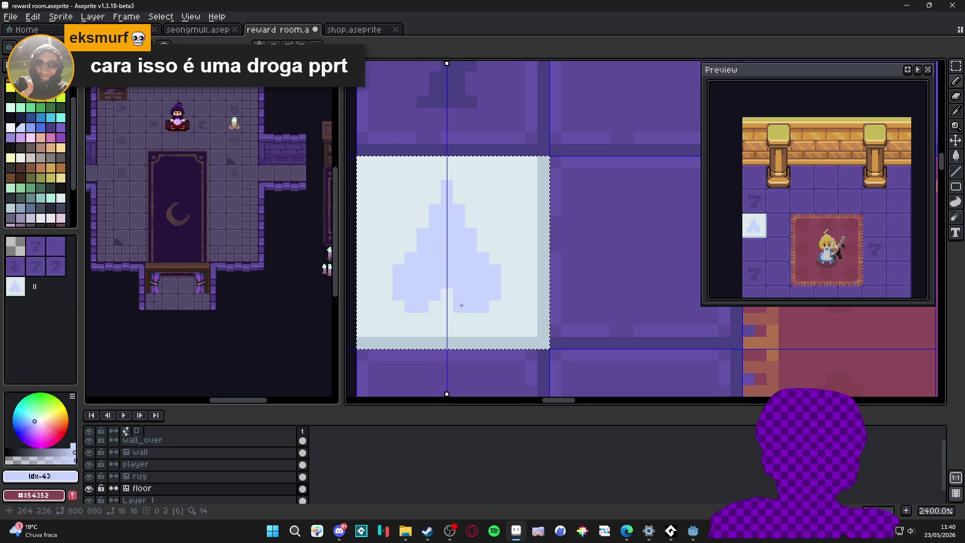
Nudge the shape's lower part up two pixels, undo mistakes and repaint the stray bar with tile colour
{"action": "mouse_move", "coordinate": [497, 308]}
{"action": "left_mouse_down"}
{"action": "mouse_move", "coordinate": [395, 291]}
{"action": "mouse_move", "coordinate": [393, 253]}
{"action": "mouse_move", "coordinate": [501, 313]}
{"action": "left_mouse_up"}
{"action": "left_click_drag", "start_coordinate": [409, 263], "coordinate": [446, 248]}
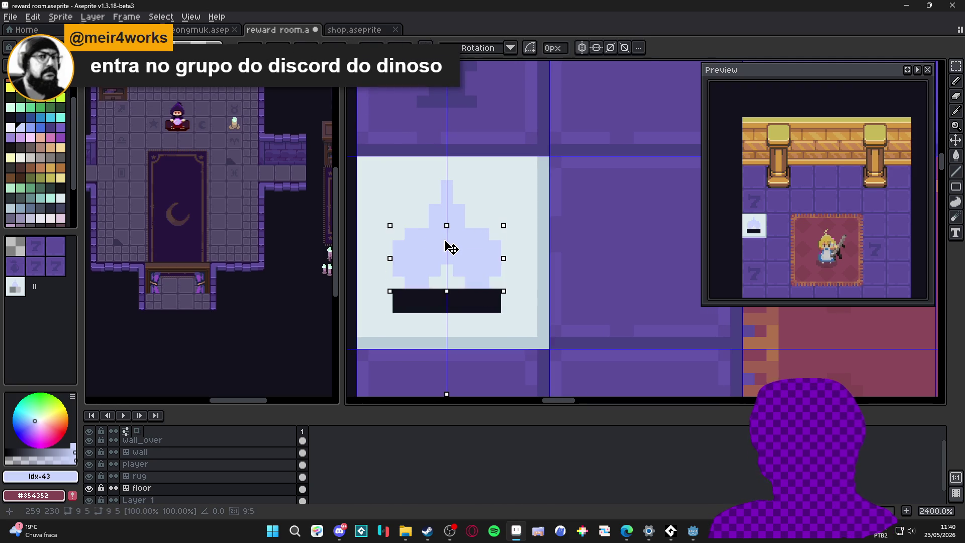
{"action": "key", "text": "b"}
{"action": "left_click", "coordinate": [531, 282]}
{"action": "key", "text": "ctrl+z"}
{"action": "mouse_move", "coordinate": [495, 308]}
{"action": "left_mouse_down"}
{"action": "mouse_move", "coordinate": [405, 302]}
{"action": "mouse_move", "coordinate": [452, 300]}
{"action": "left_mouse_up"}
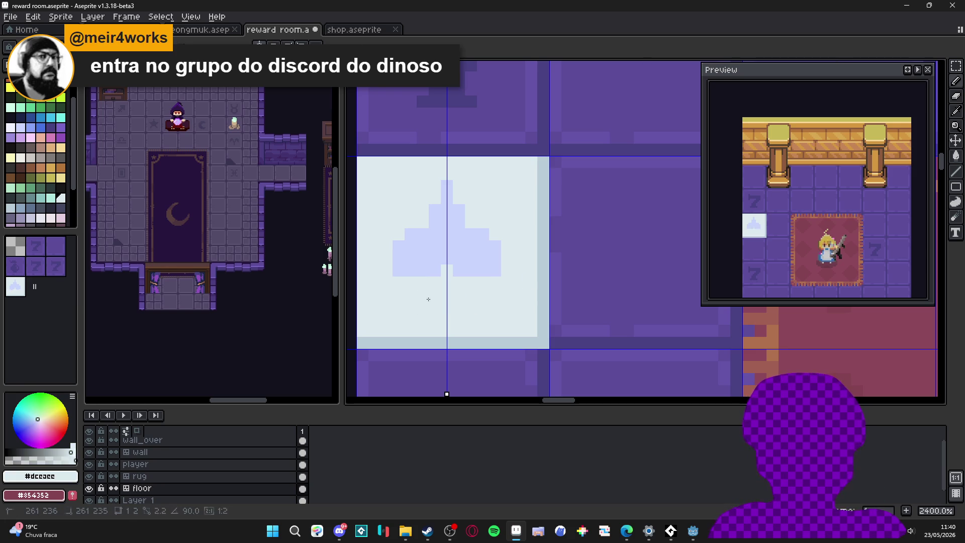
Round the spade's shoulders and draw its thin stem and base in lavender
{"action": "left_click", "coordinate": [446, 227], "text": "alt"}
{"action": "left_click", "coordinate": [422, 222]}
{"action": "left_click", "coordinate": [471, 222]}
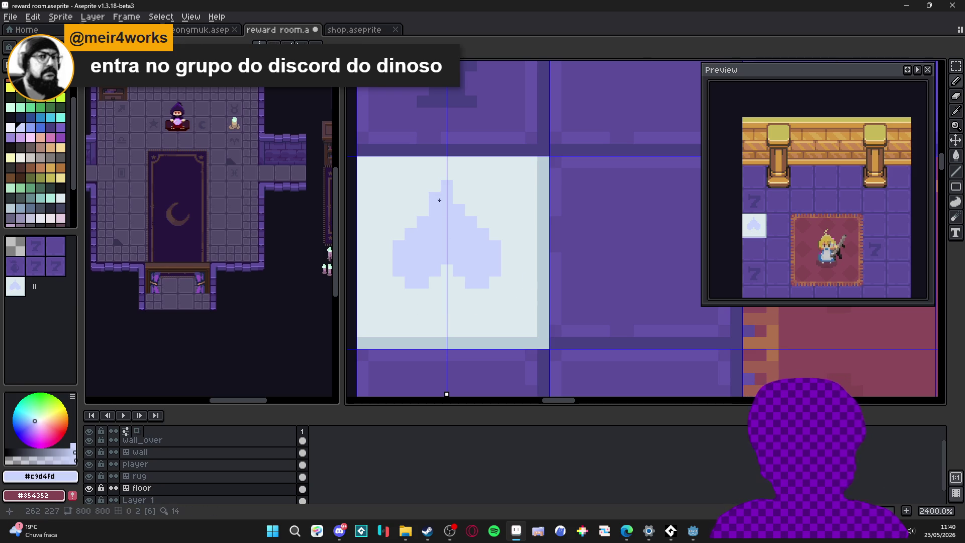
{"action": "key", "text": "ctrl+z"}
{"action": "left_click", "coordinate": [445, 297], "text": "shift"}
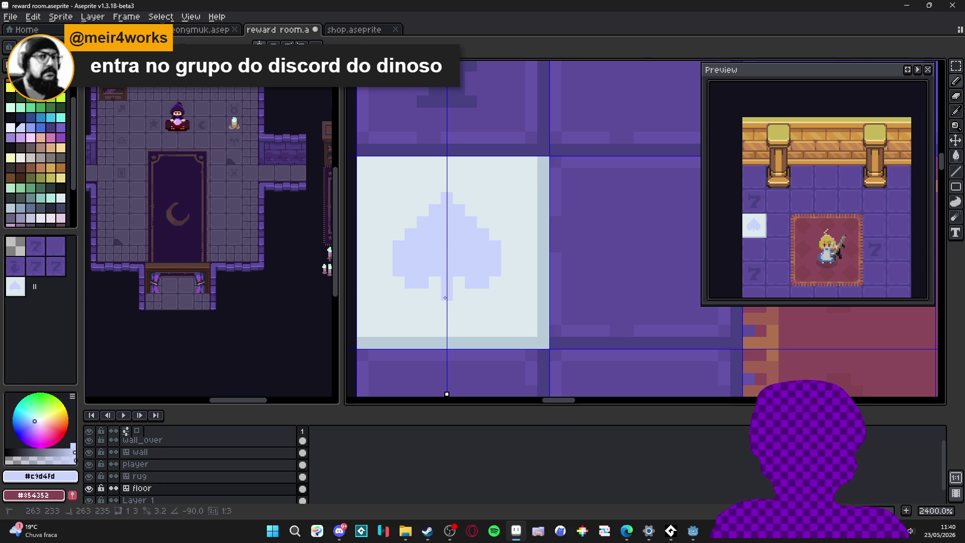
{"action": "left_click_drag", "start_coordinate": [433, 306], "coordinate": [460, 307]}
{"action": "scroll", "coordinate": [462, 305], "scroll_direction": "down", "scroll_amount": 3}
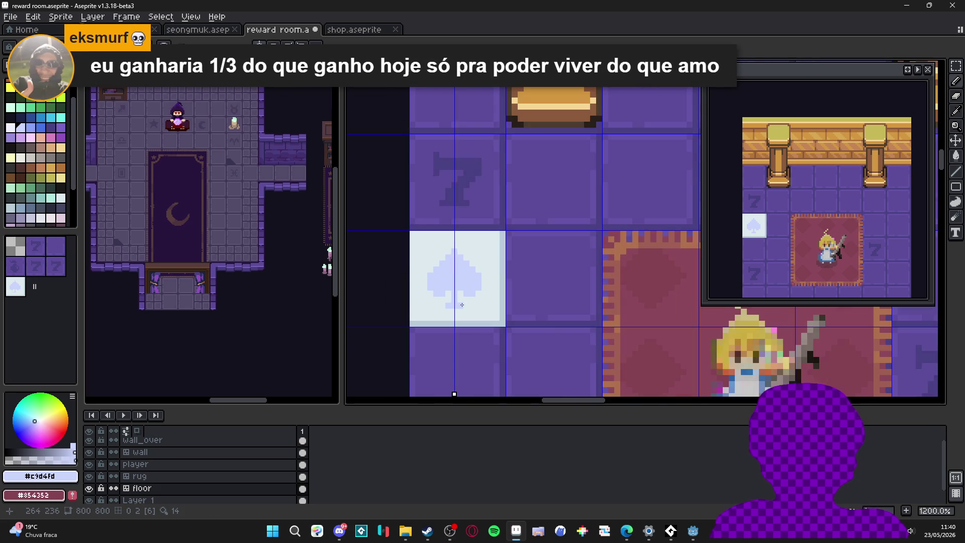
{"action": "scroll", "coordinate": [468, 303], "scroll_direction": "down", "scroll_amount": 3}
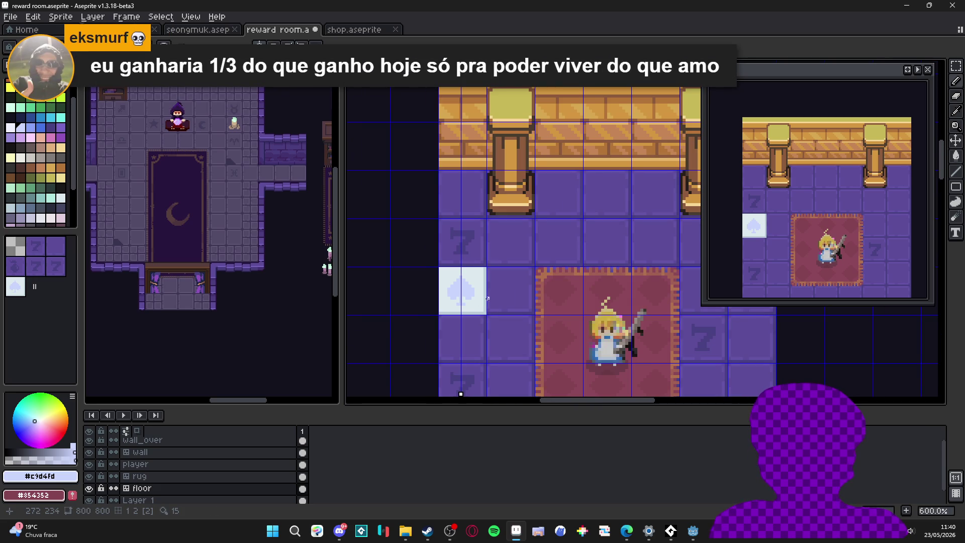
{"action": "scroll", "coordinate": [487, 298], "scroll_direction": "up", "scroll_amount": 3}
{"action": "left_click", "coordinate": [60, 209]}
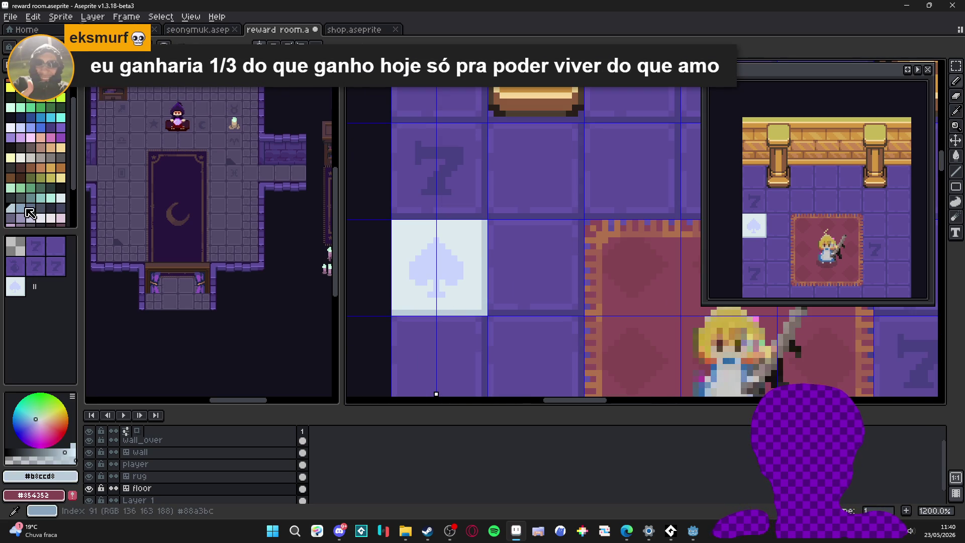
{"action": "left_click", "coordinate": [30, 214]}
{"action": "key", "text": "Tab"}
{"action": "key", "text": "Tab"}
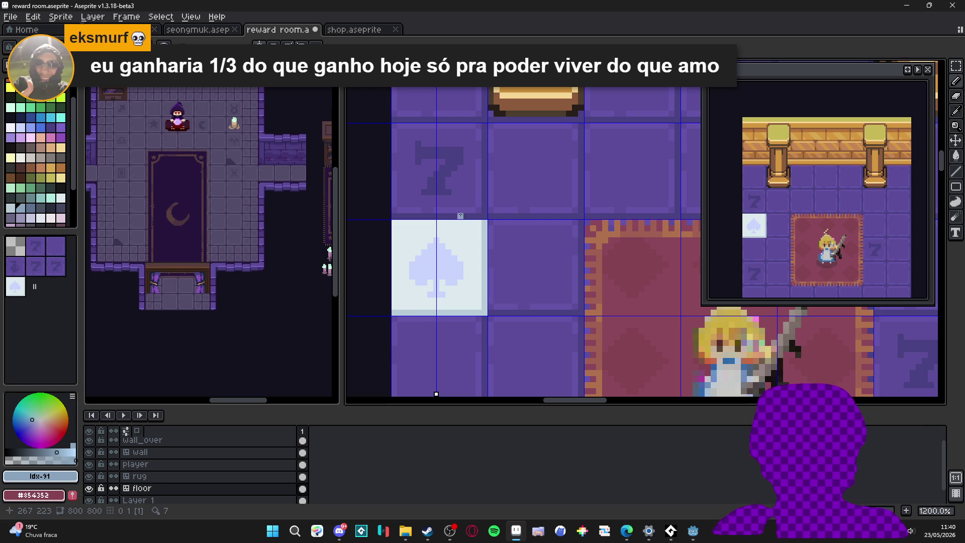
{"action": "scroll", "coordinate": [460, 216], "scroll_direction": "down", "scroll_amount": 3}
{"action": "scroll", "coordinate": [483, 204], "scroll_direction": "up", "scroll_amount": 1}
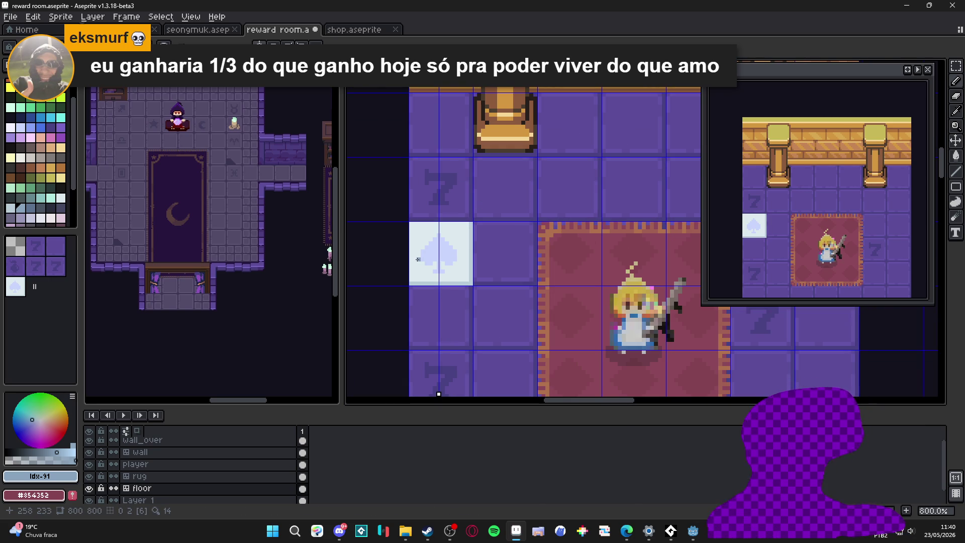
{"action": "scroll", "coordinate": [431, 266], "scroll_direction": "up", "scroll_amount": 3}
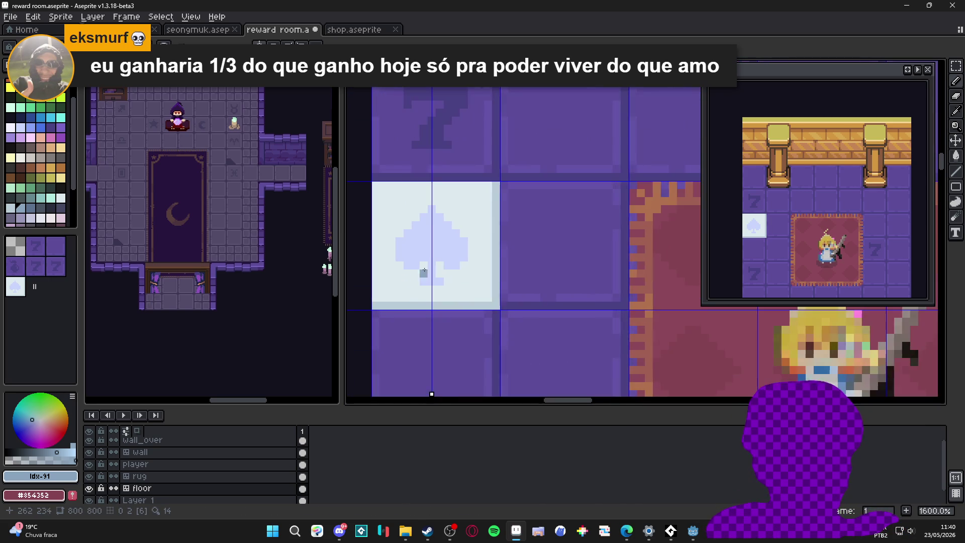
{"action": "scroll", "coordinate": [431, 266], "scroll_direction": "down", "scroll_amount": 3}
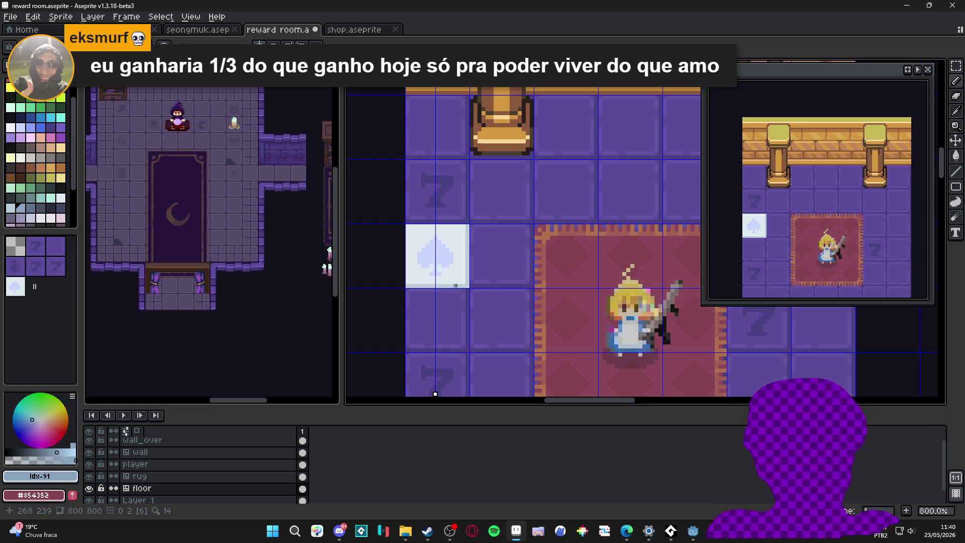
{"action": "scroll", "coordinate": [431, 250], "scroll_direction": "up", "scroll_amount": 5}
{"action": "left_click", "coordinate": [439, 251], "text": "alt"}
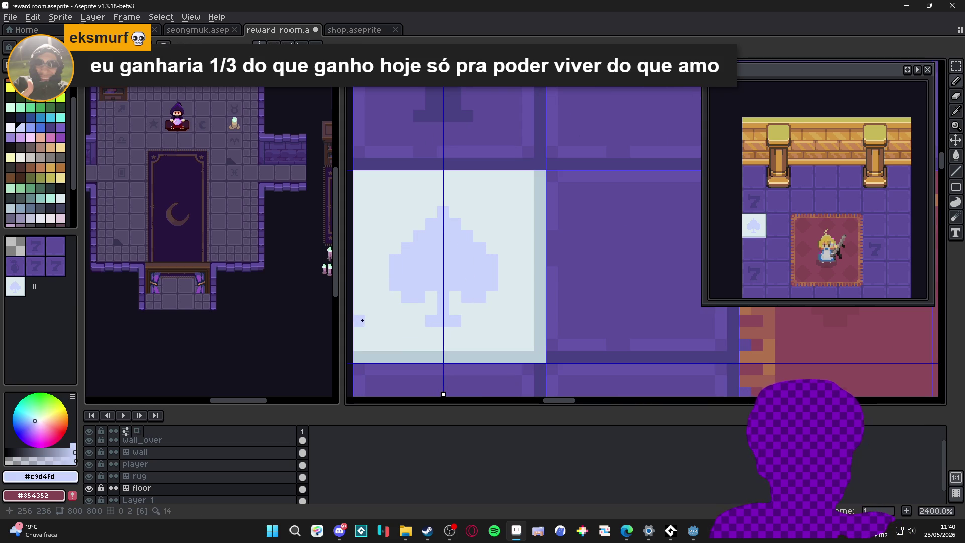
Lower the foreground alpha, hide the symmetry axis, sample the paler spade colour and zoom out
{"action": "left_click", "coordinate": [17, 459]}
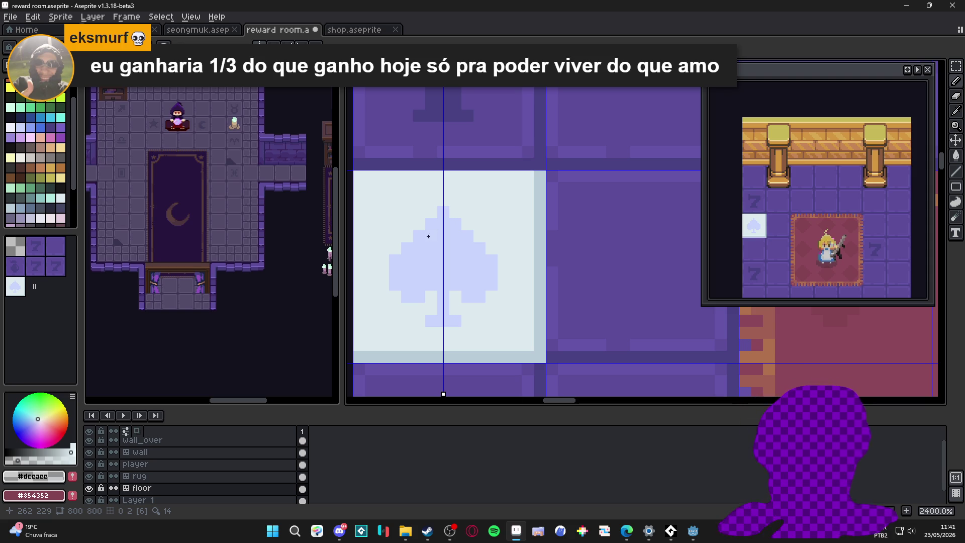
{"action": "key", "text": "shift+s"}
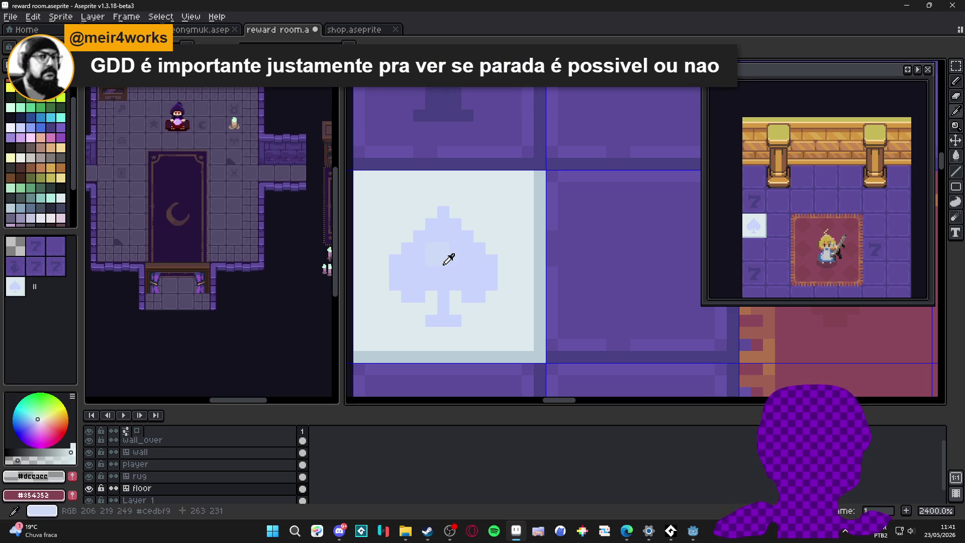
{"action": "left_click", "coordinate": [443, 233], "text": "alt"}
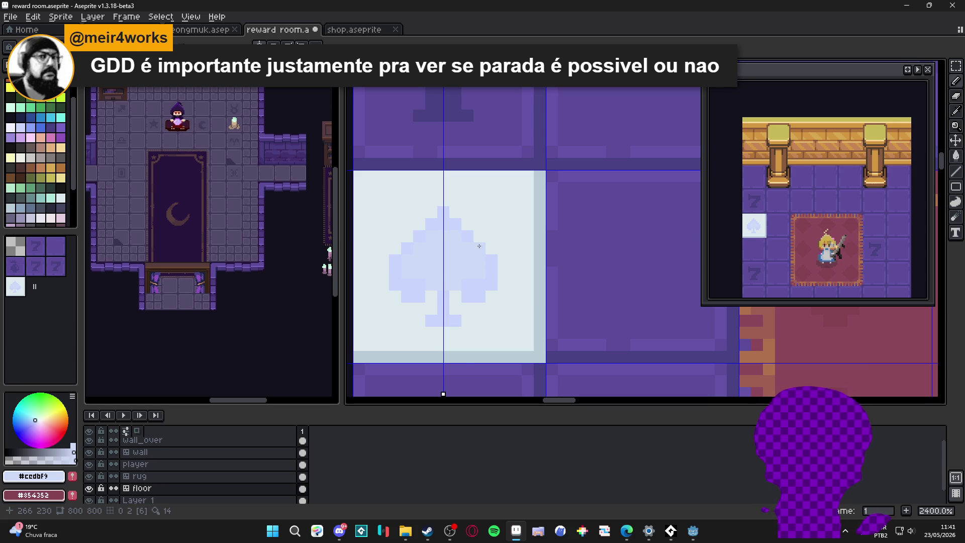
{"action": "scroll", "coordinate": [510, 273], "scroll_direction": "down", "scroll_amount": 3}
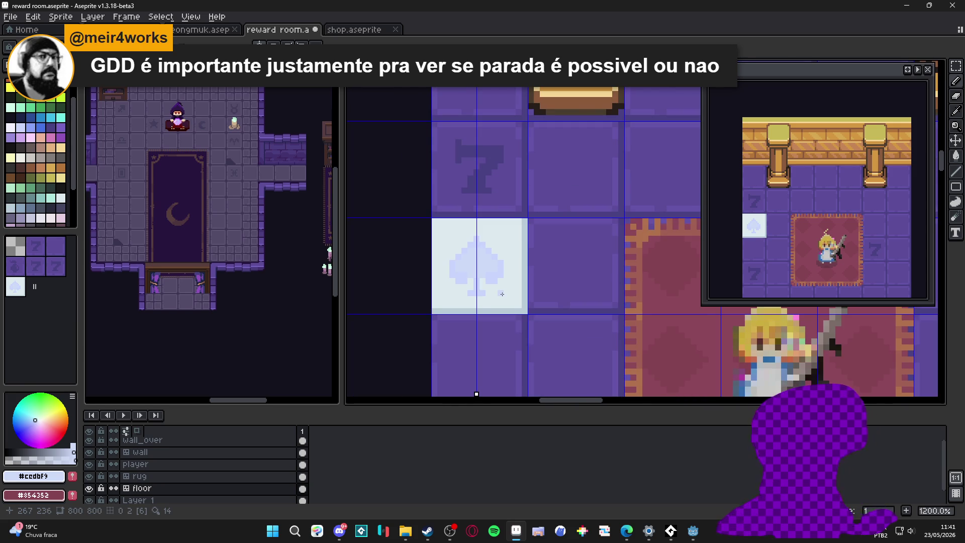